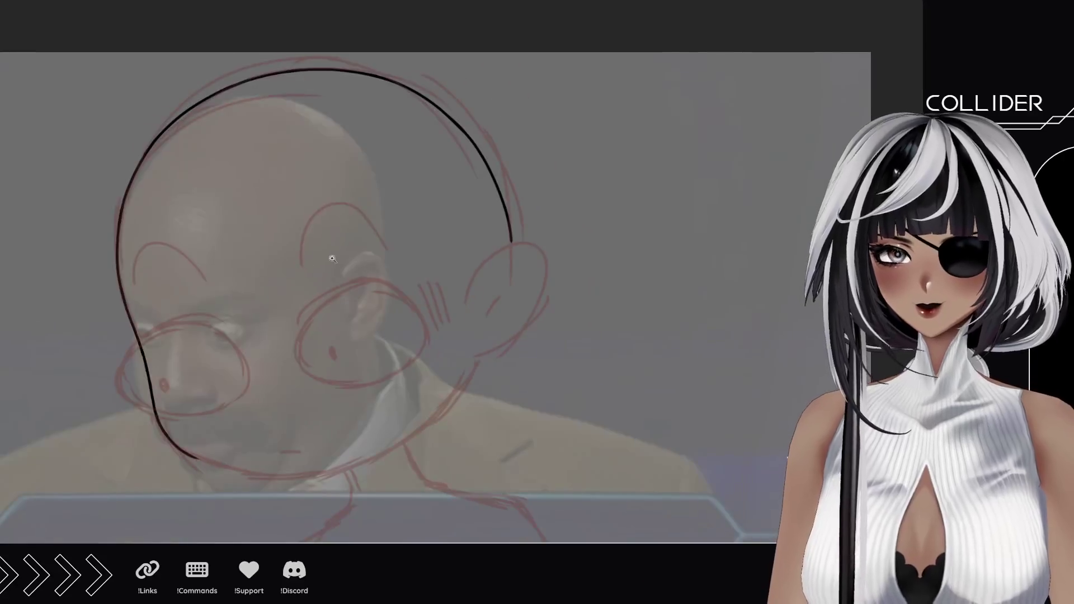
Ink the ear's outer arc in black and extend the head line down to meet it.
mouse_move(504, 275)
left_mouse_down()
mouse_move(537, 354)
mouse_move(487, 227)
mouse_move(375, 242)
left_mouse_up()
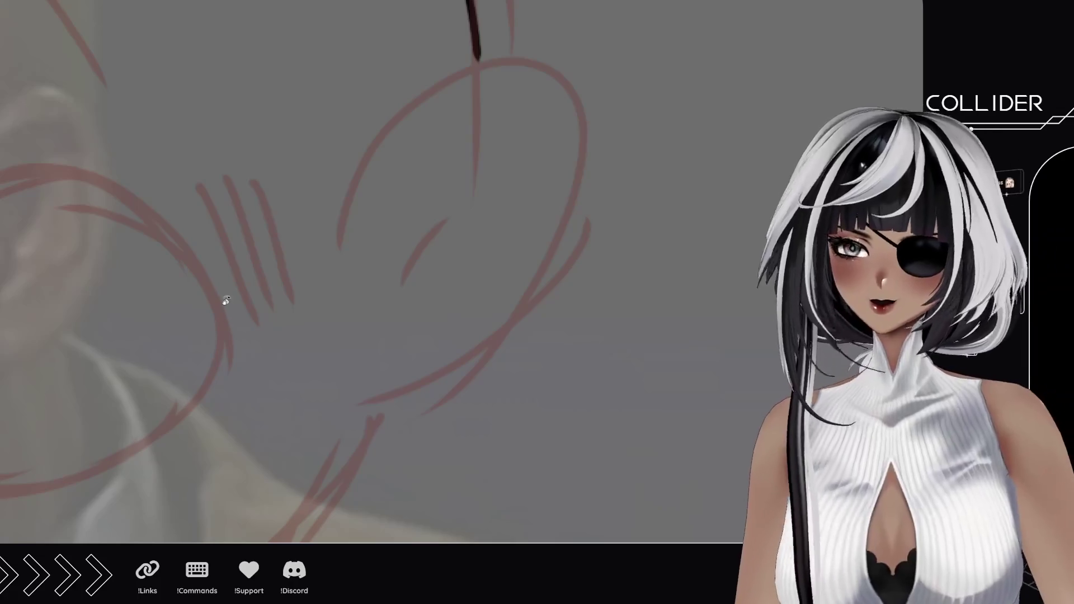
mouse_move(262, 155)
left_mouse_down()
mouse_move(455, 271)
mouse_move(293, 319)
left_mouse_up()
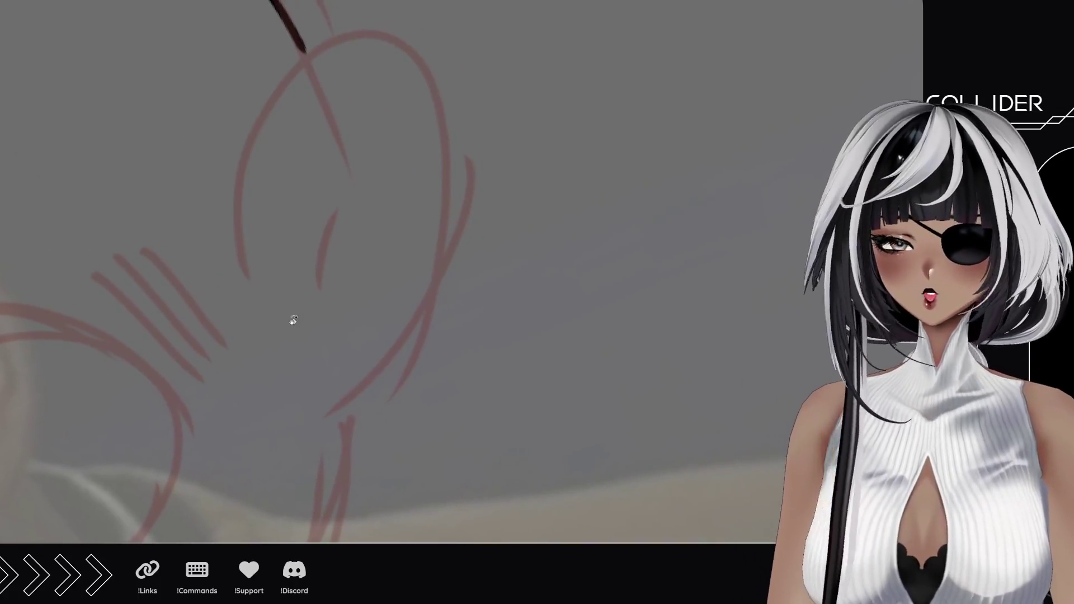
mouse_move(148, 271)
left_mouse_down()
mouse_move(173, 259)
mouse_move(227, 318)
left_mouse_up()
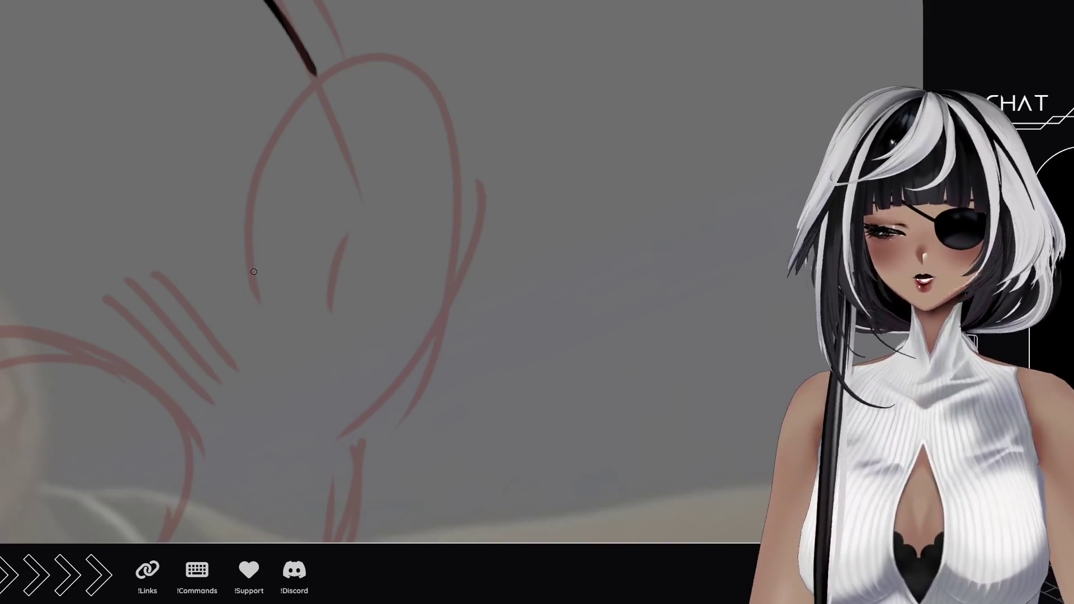
mouse_move(261, 318)
left_mouse_down()
mouse_move(441, 110)
mouse_move(439, 323)
left_mouse_up()
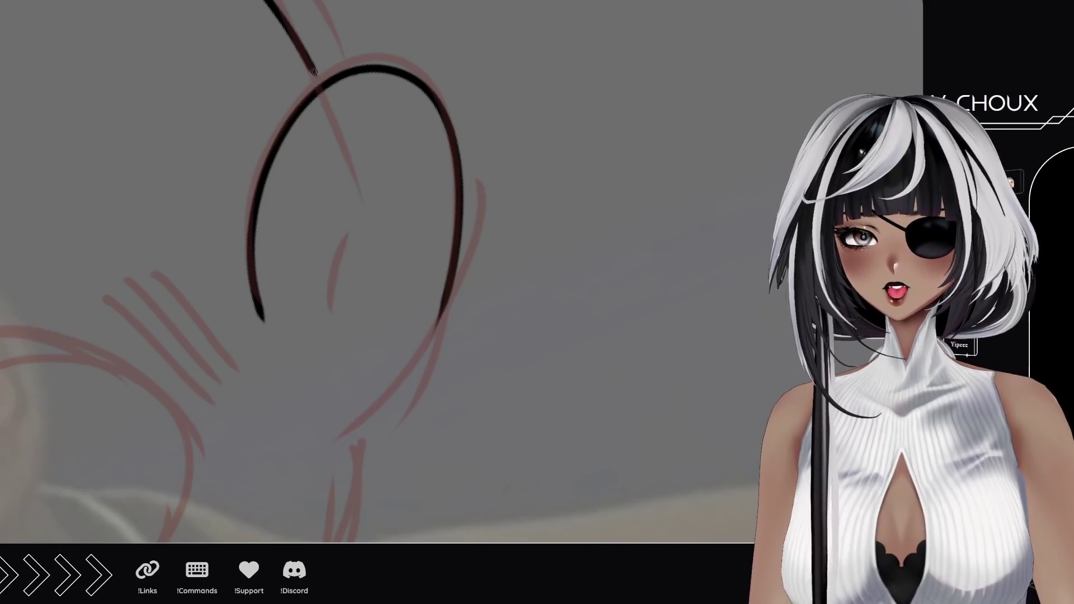
left_click_drag(313, 68, 321, 91)
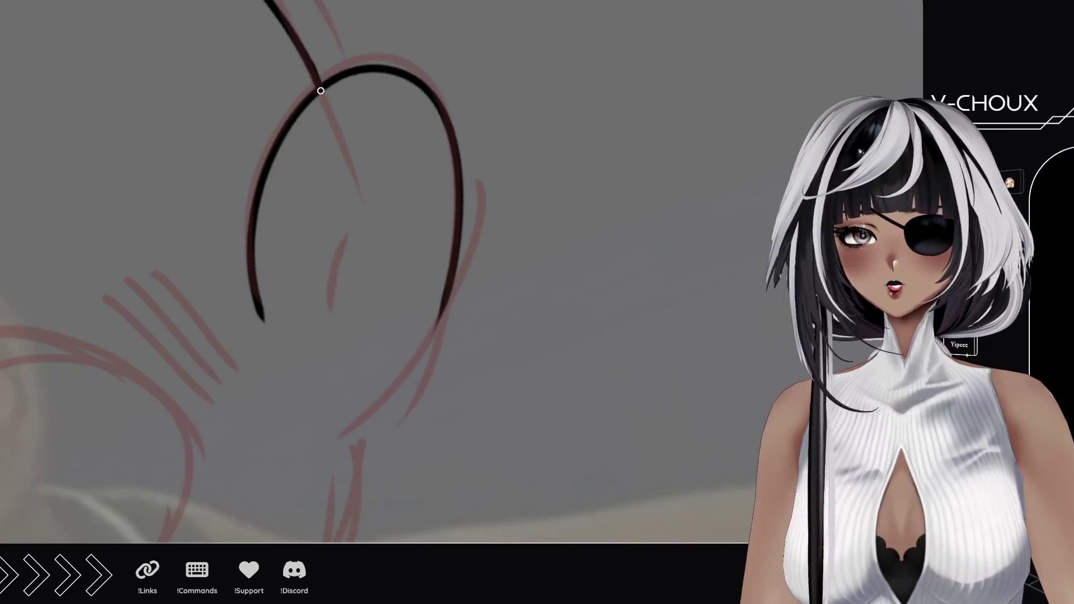
scroll(336, 283, "down", 4)
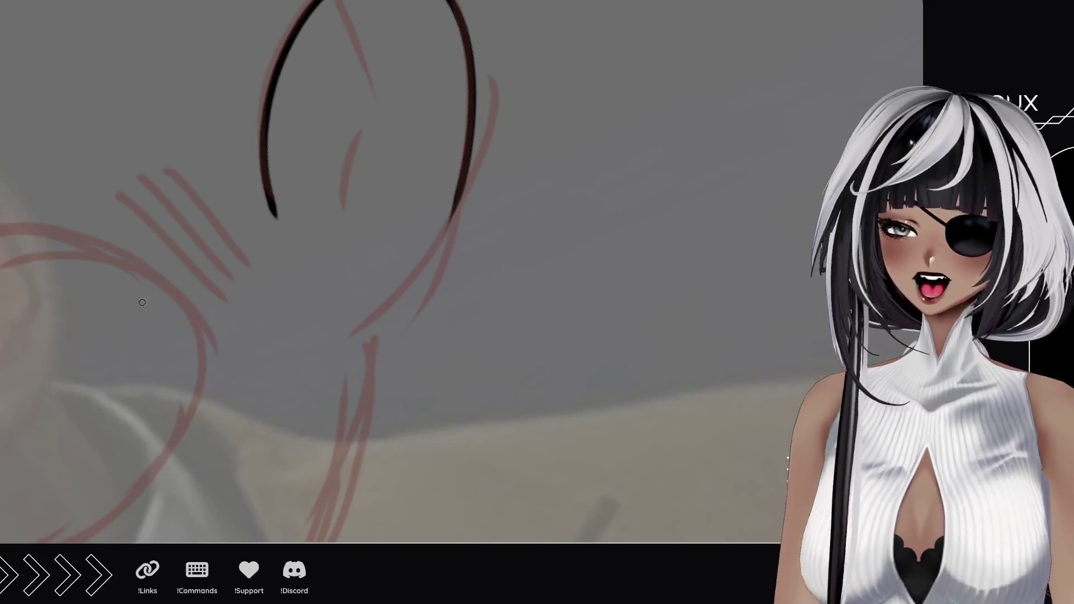
mouse_move(144, 357)
left_mouse_down()
mouse_move(431, 136)
mouse_move(355, 321)
mouse_move(195, 254)
left_mouse_up()
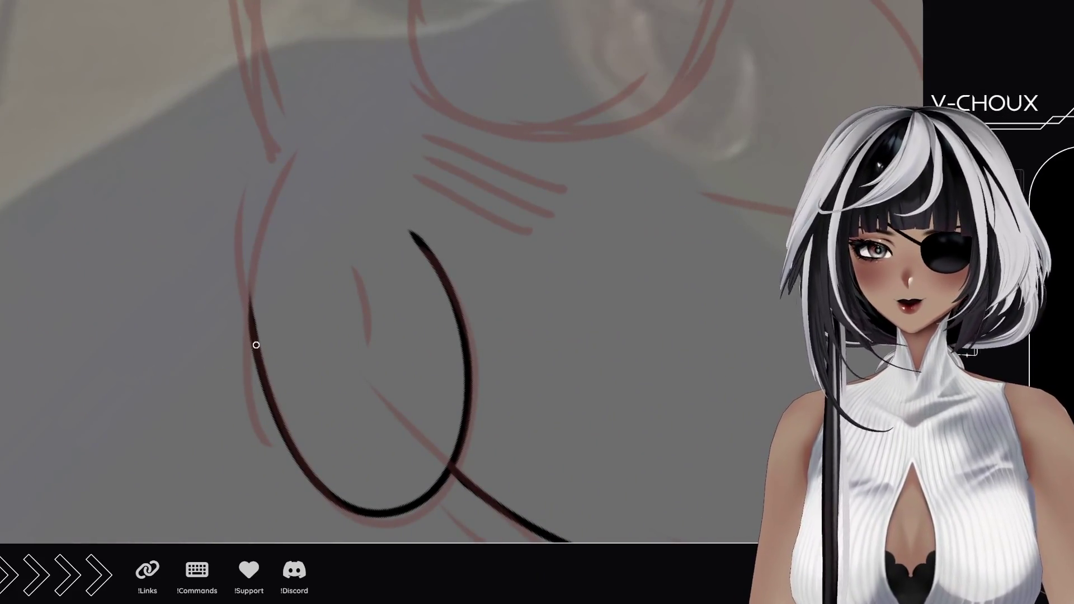
Ink the ear's lower curve and upper ear stroke in black, redoing strokes until clean.
left_click_drag(256, 346, 278, 179)
key("ctrl+z")
left_click_drag(256, 352, 283, 180)
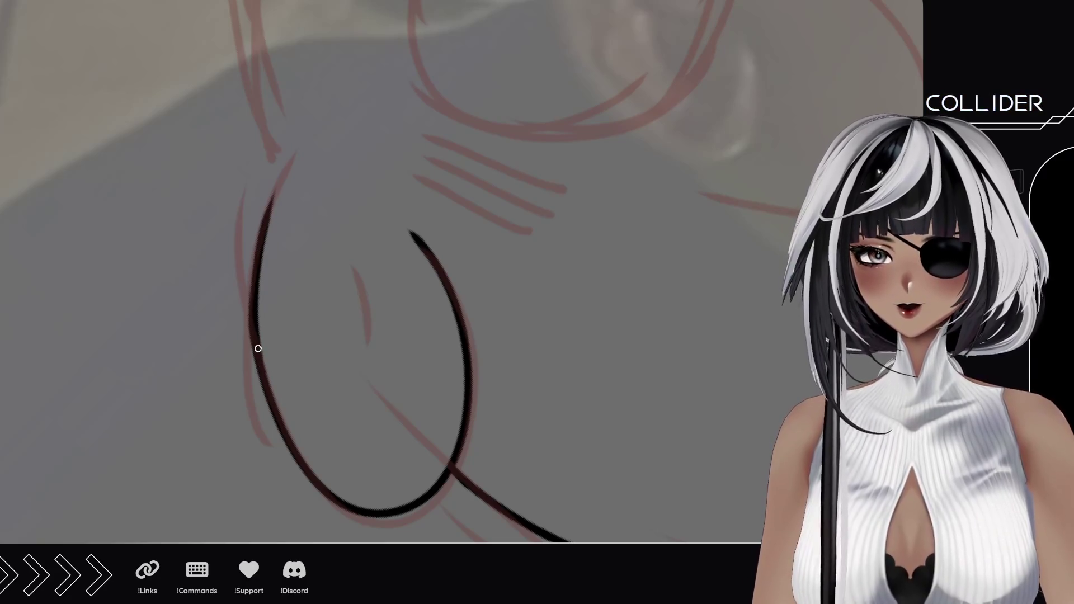
key("ctrl+z")
left_click_drag(257, 348, 281, 169)
key("ctrl+z")
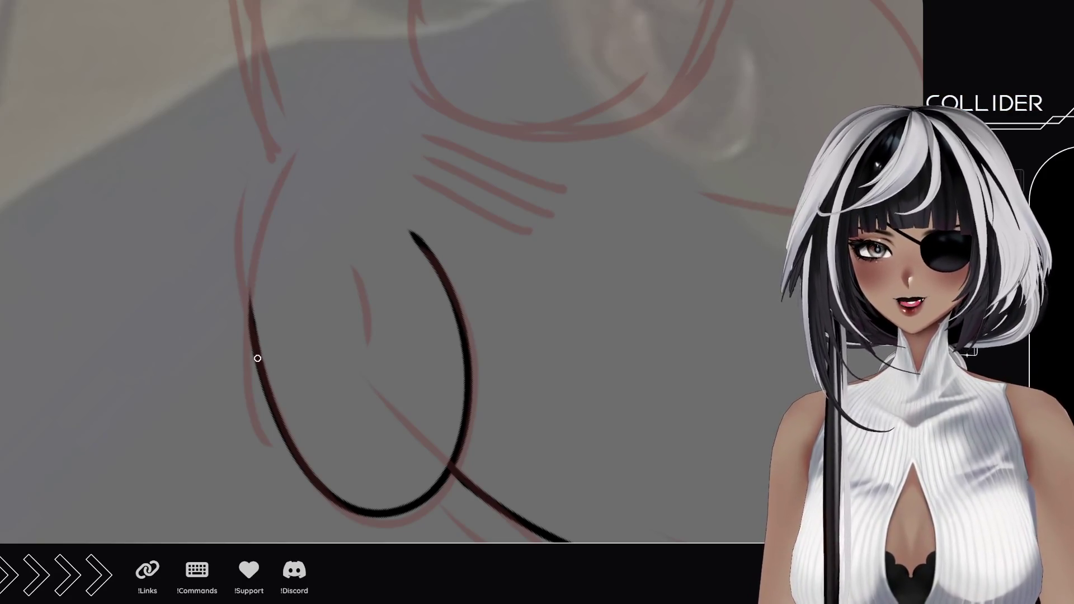
left_click_drag(257, 358, 281, 168)
left_click_drag(266, 233, 297, 154)
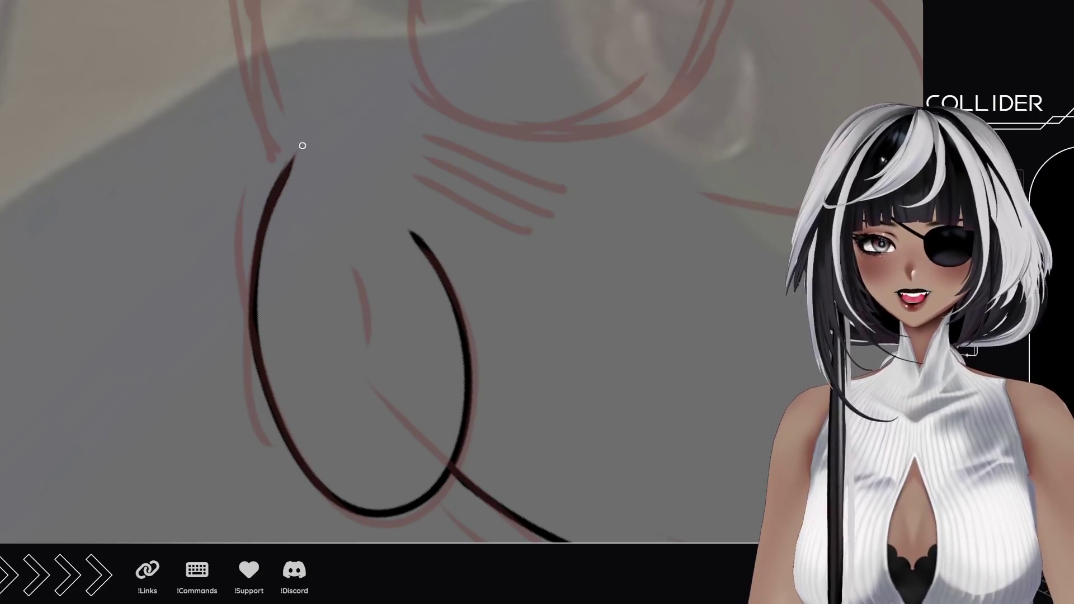
key("ctrl+z")
mouse_move(257, 252)
left_mouse_down()
mouse_move(290, 159)
mouse_move(254, 384)
left_mouse_up()
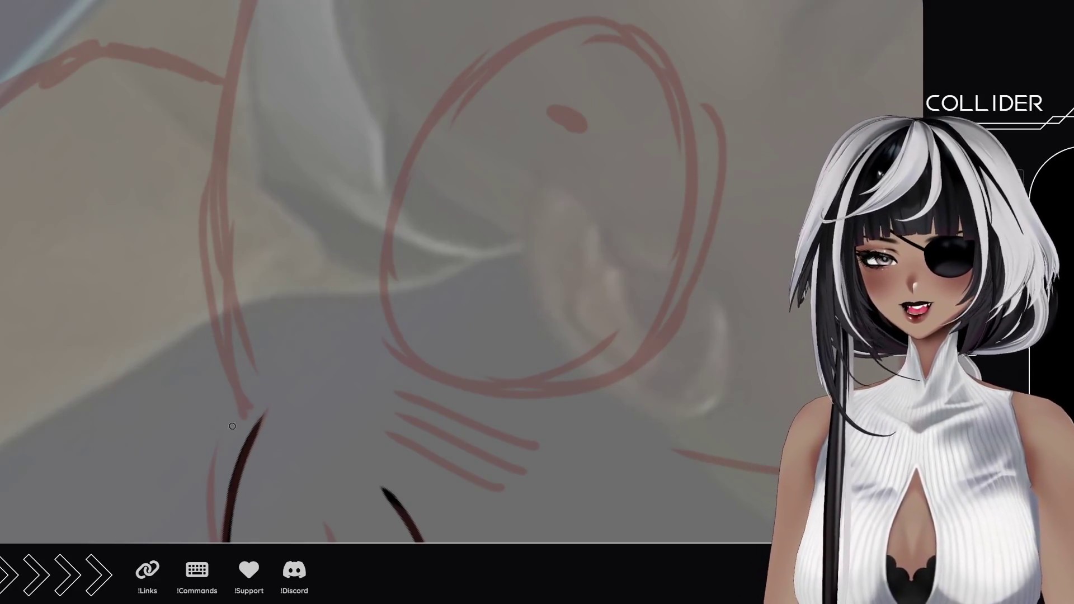
Trace the first long stretch of the head's side contour in black.
mouse_move(256, 431)
left_mouse_down()
mouse_move(212, 185)
mouse_move(212, 61)
left_mouse_up()
key("ctrl+z")
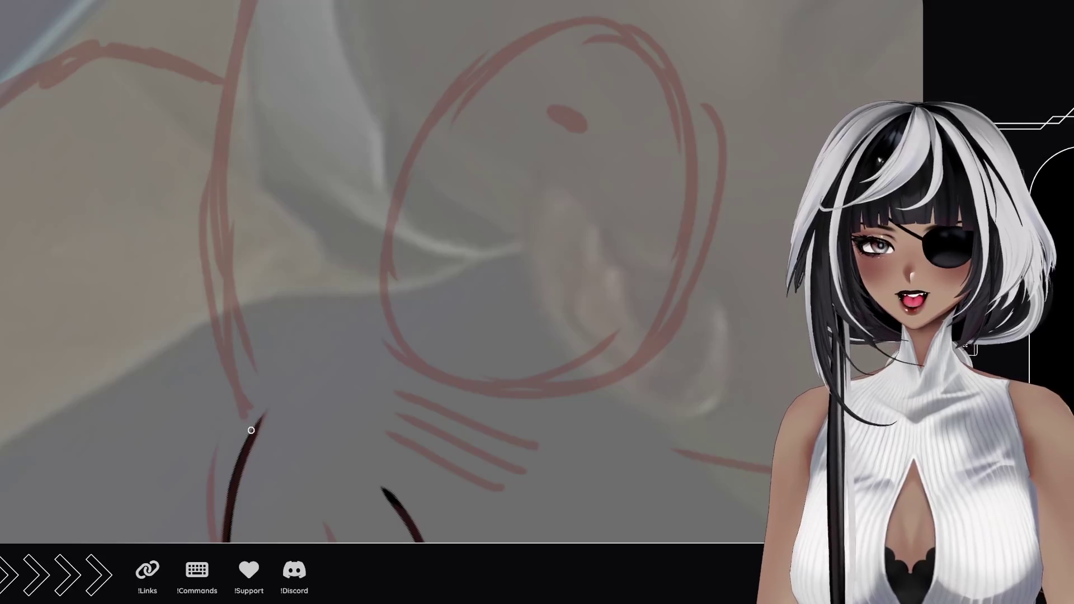
left_click_drag(251, 431, 242, 22)
key("ctrl+z")
mouse_move(252, 436)
left_mouse_down()
mouse_move(229, 115)
mouse_move(247, 16)
left_mouse_up()
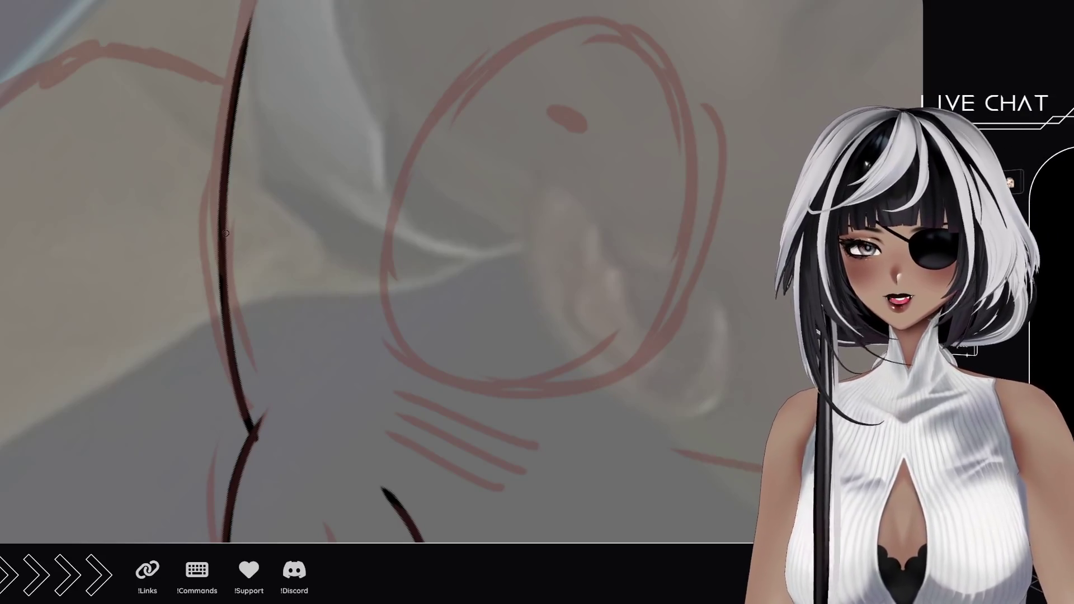
scroll(225, 232, "up", 5)
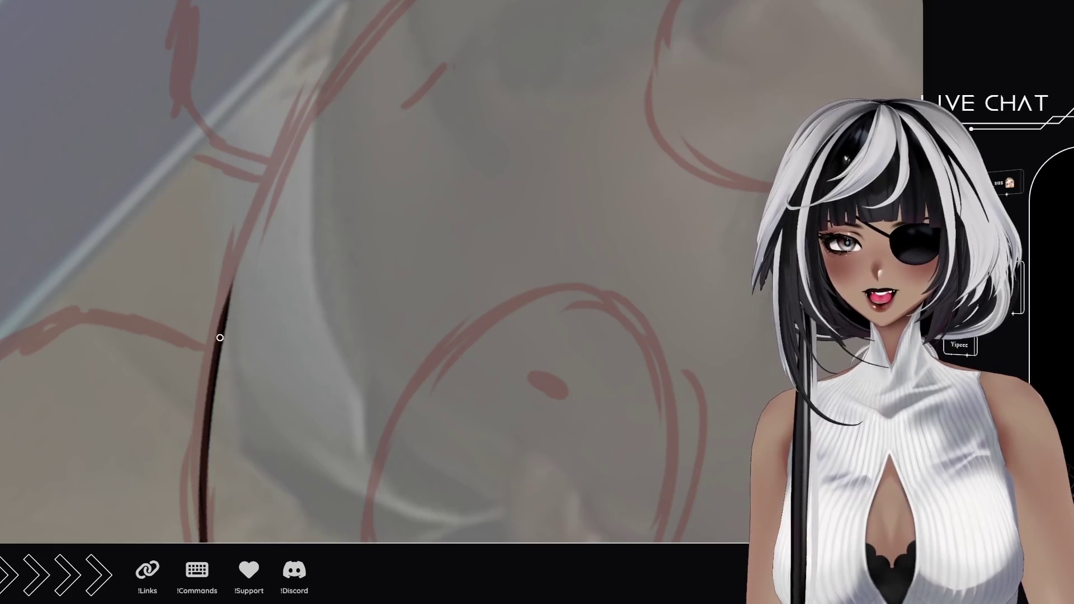
left_click_drag(220, 338, 394, 9)
key("ctrl+z")
left_click_drag(224, 313, 341, 64)
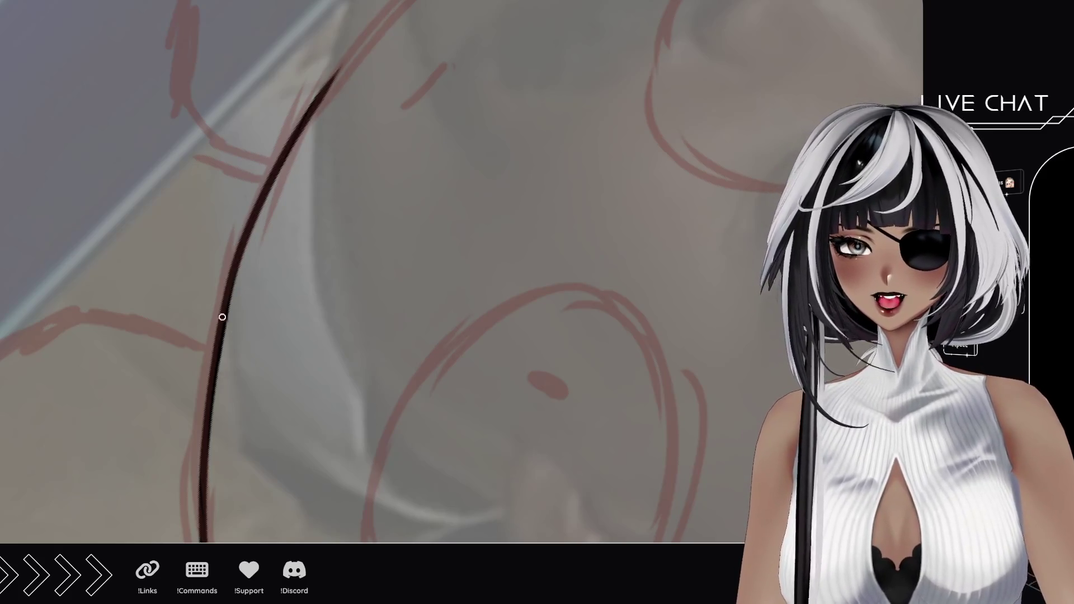
key("ctrl+z")
left_click_drag(217, 364, 396, 1)
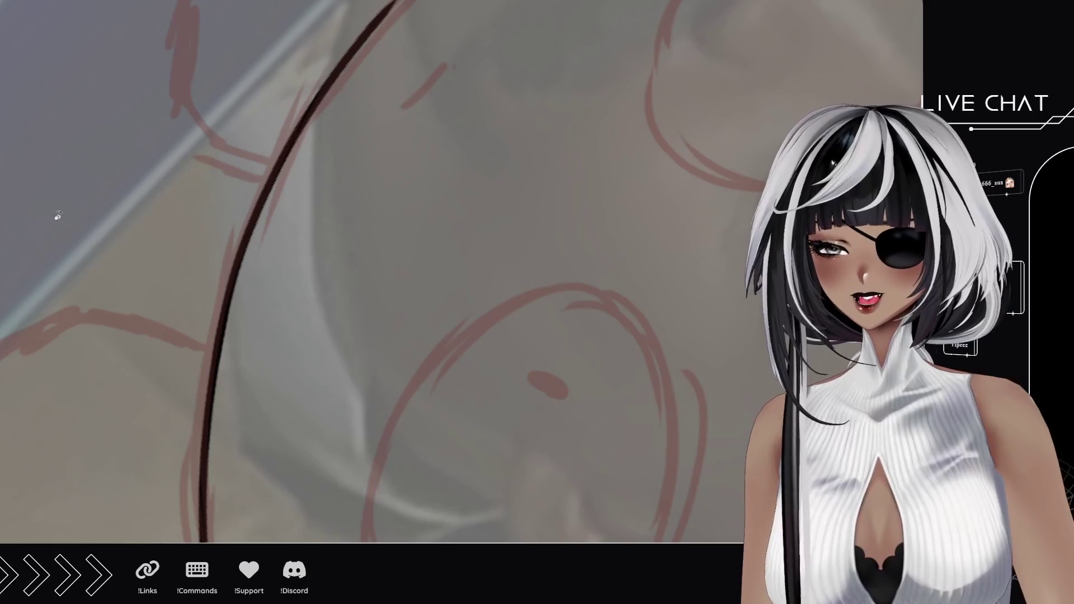
Continue the black side contour up along the red sketch to its top end.
mouse_move(58, 216)
left_mouse_down()
mouse_move(179, 297)
mouse_move(181, 334)
left_mouse_up()
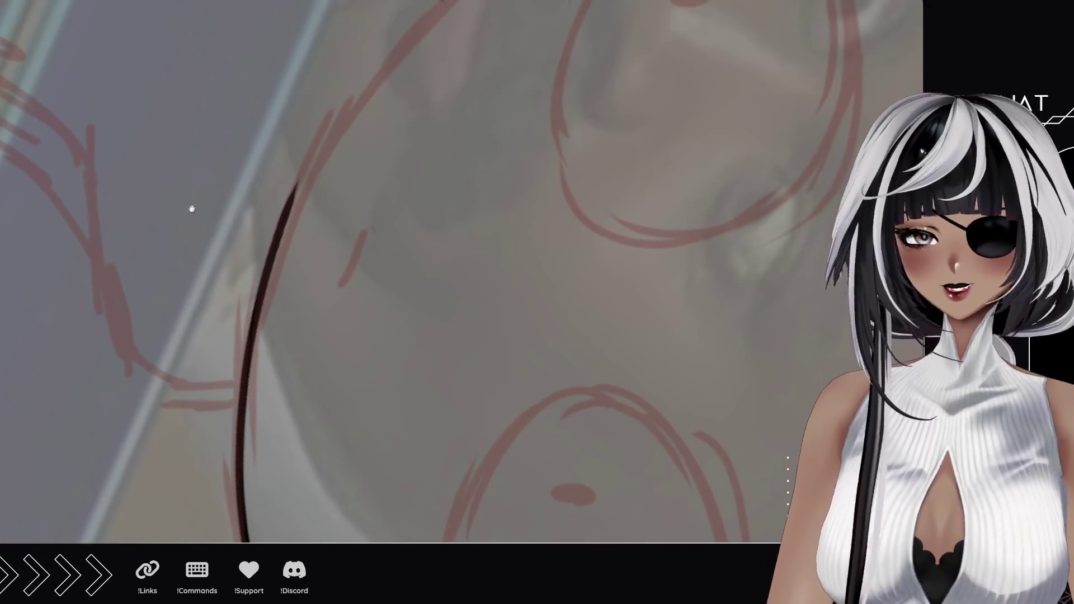
mouse_move(191, 209)
left_mouse_down()
mouse_move(175, 278)
mouse_move(180, 223)
mouse_move(201, 280)
left_mouse_up()
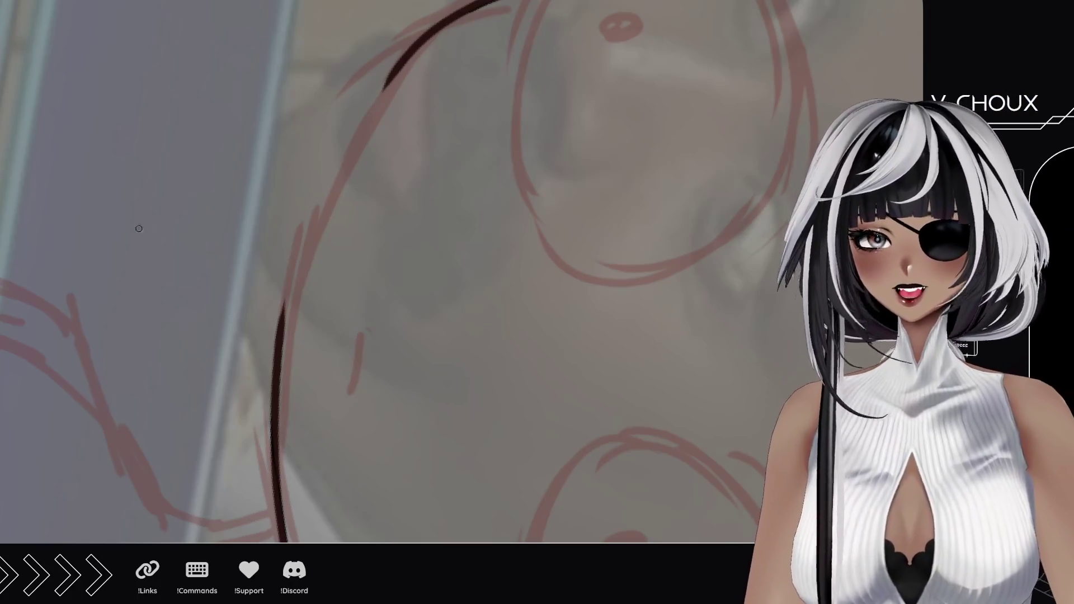
left_click_drag(281, 336, 383, 72)
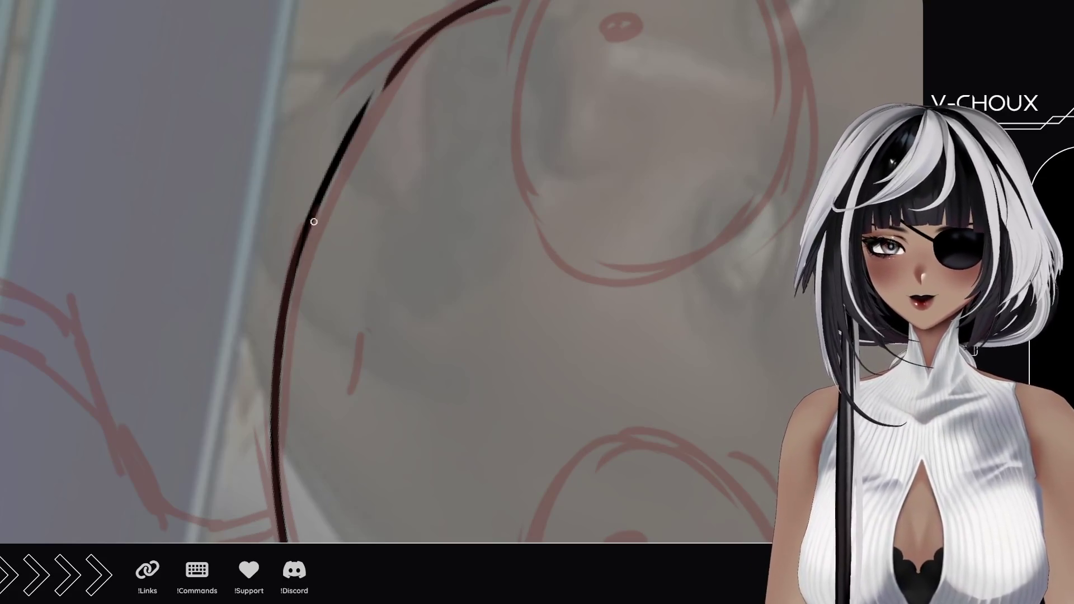
key("ctrl+z")
left_click_drag(291, 283, 388, 78)
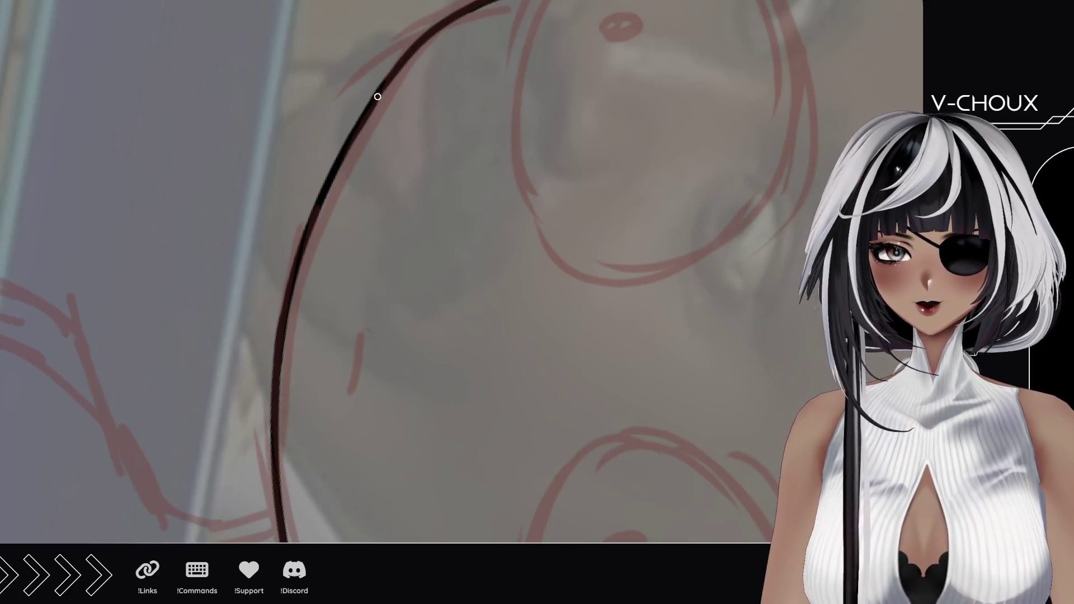
left_click_drag(355, 137, 426, 33)
left_click_drag(360, 118, 422, 34)
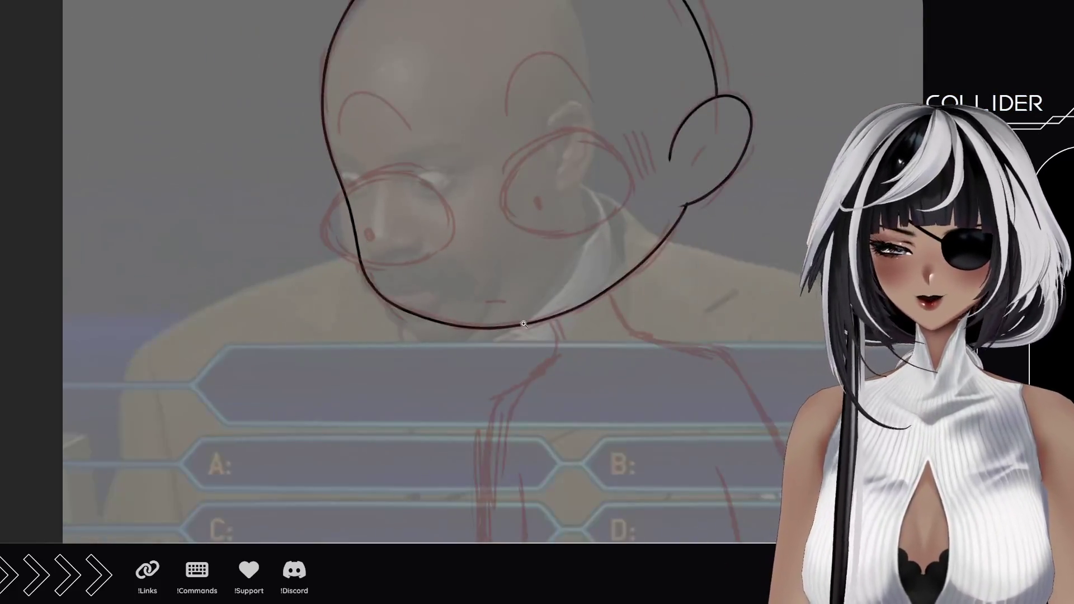
Thicken the left contour line and ink a short black line inside the ear.
scroll(669, 134, "up", 4)
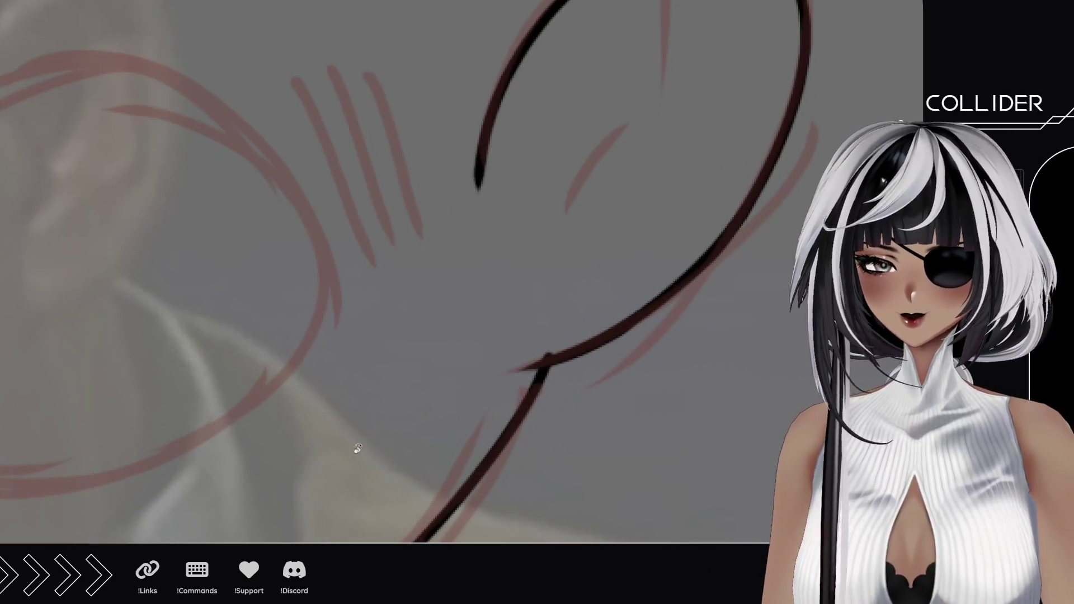
mouse_move(354, 446)
left_mouse_down()
mouse_move(319, 189)
mouse_move(205, 196)
left_mouse_up()
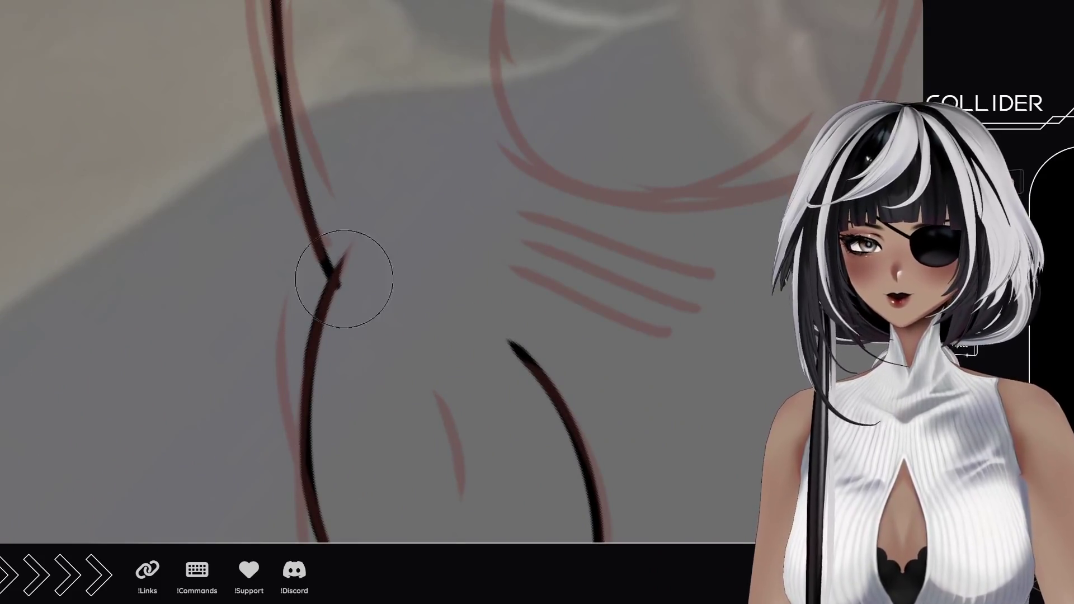
left_click_drag(321, 269, 305, 346)
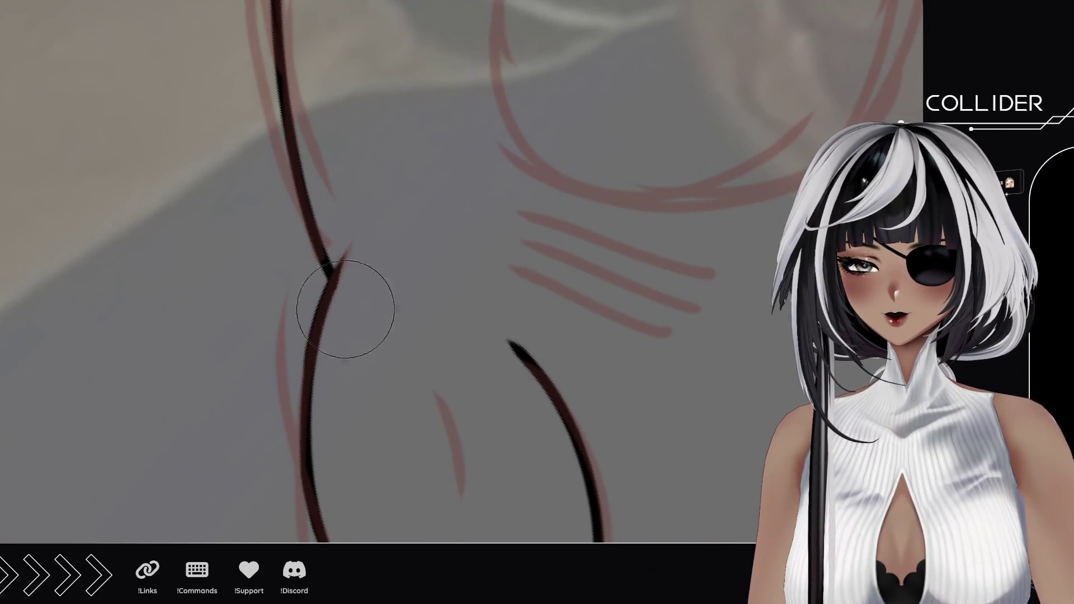
scroll(391, 269, "down", 5)
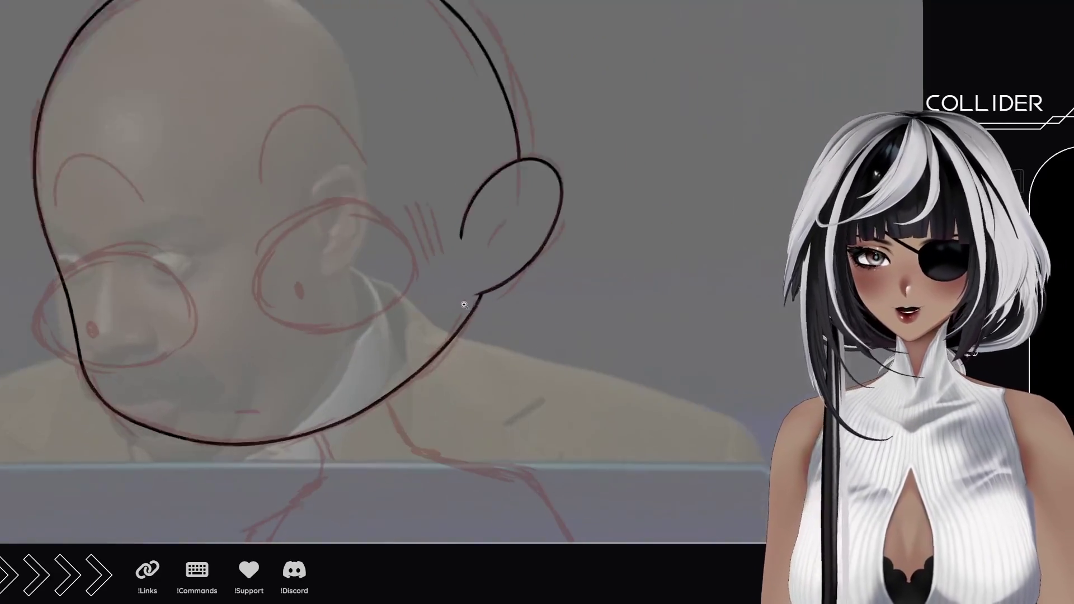
scroll(403, 175, "up", 5)
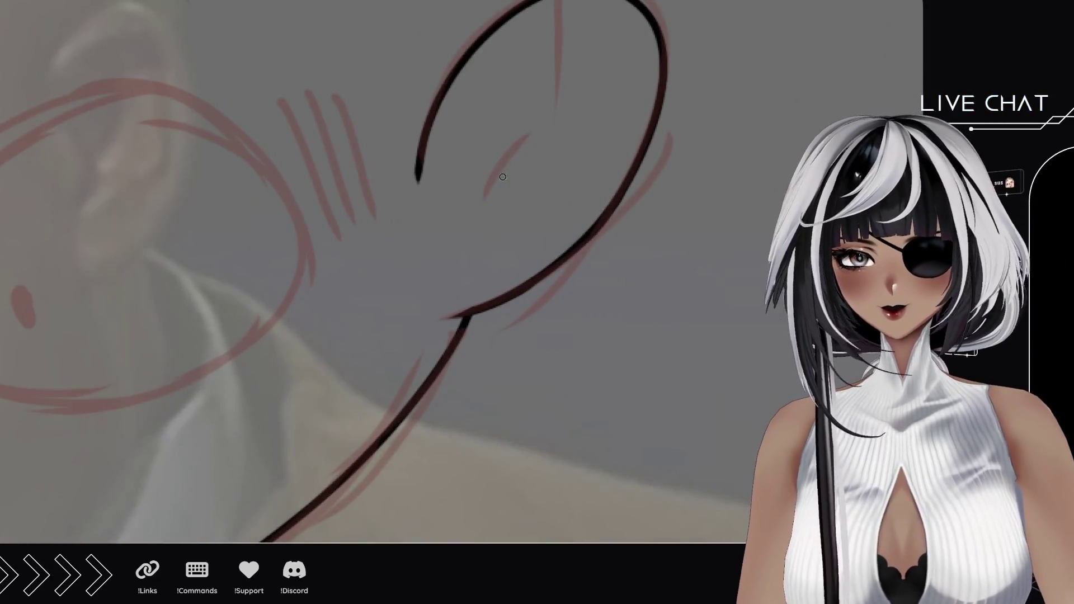
left_click_drag(564, 90, 482, 209)
key("ctrl+z")
left_click_drag(531, 127, 475, 217)
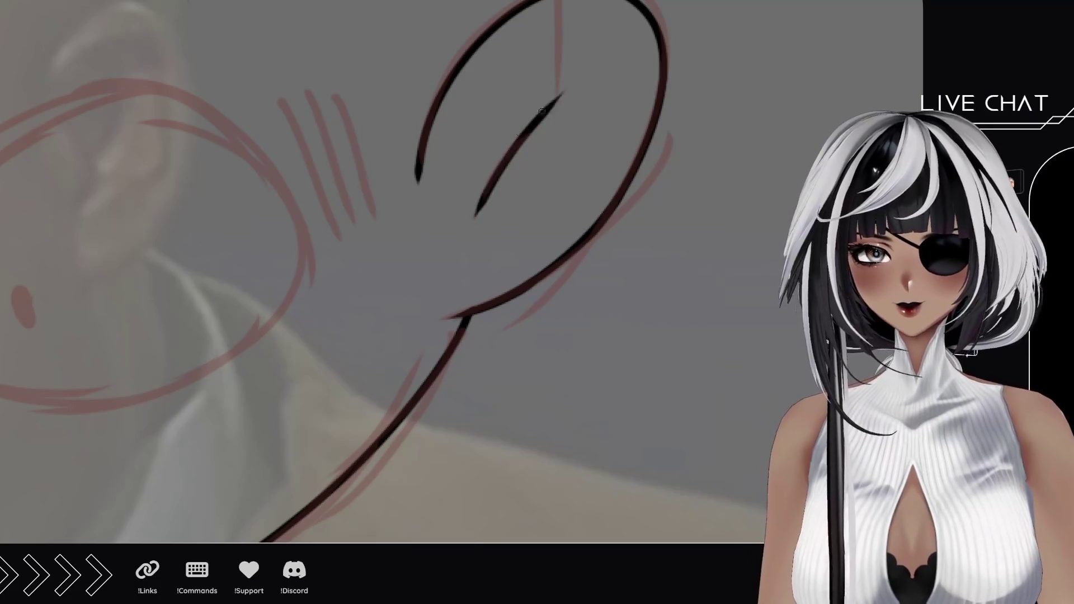
key("ctrl+z")
left_click_drag(538, 118, 480, 205)
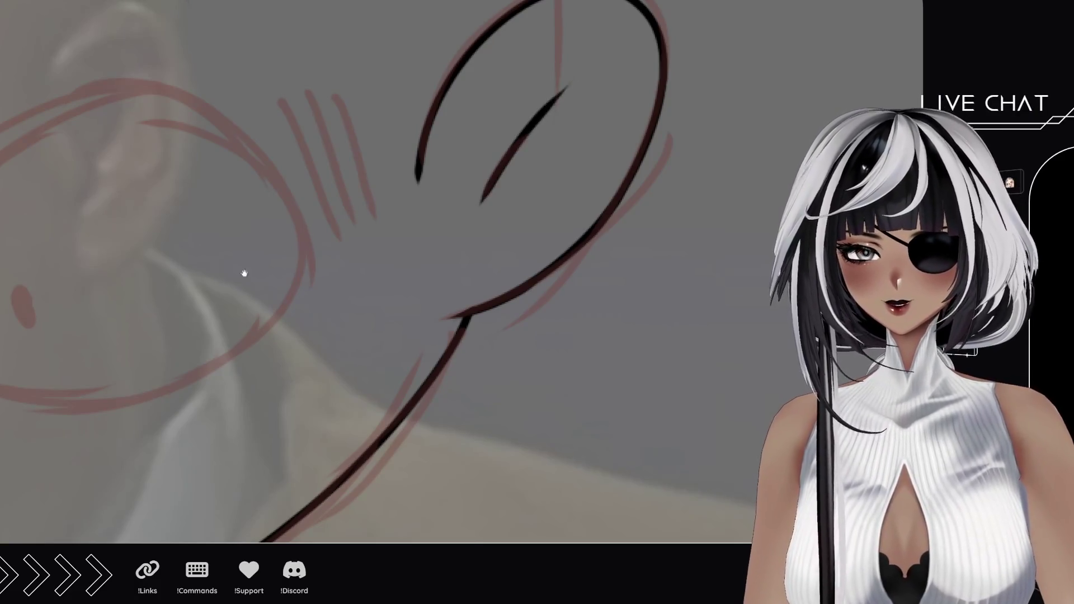
Ink the short mouth line and zoom out to view the whole head.
mouse_move(242, 271)
left_mouse_down()
mouse_move(515, 144)
mouse_move(474, 238)
left_mouse_up()
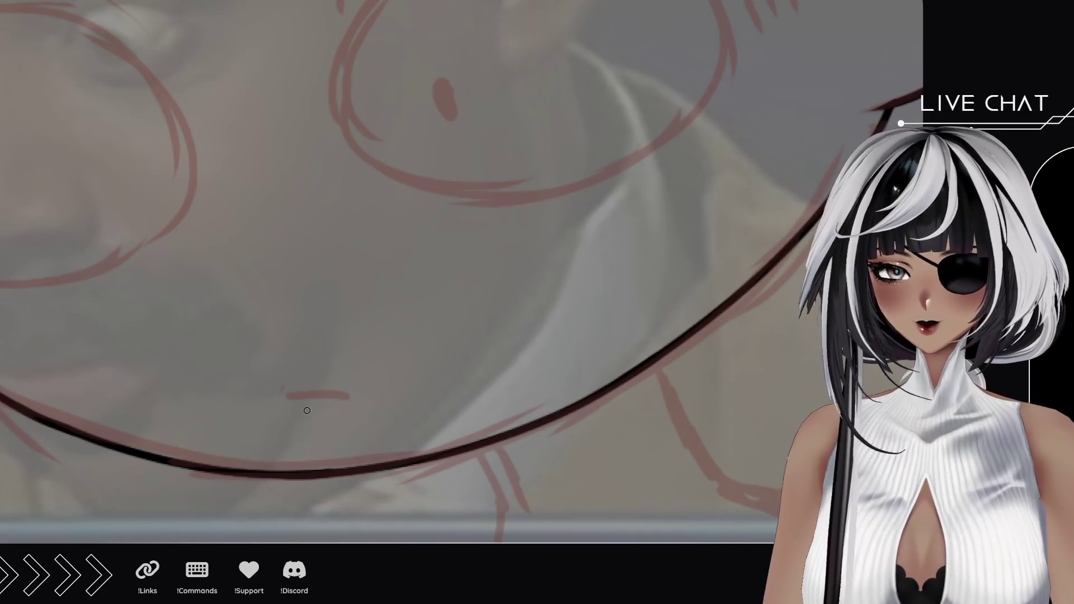
left_click_drag(287, 412, 351, 406)
key("ctrl+minus")
key("ctrl+minus")
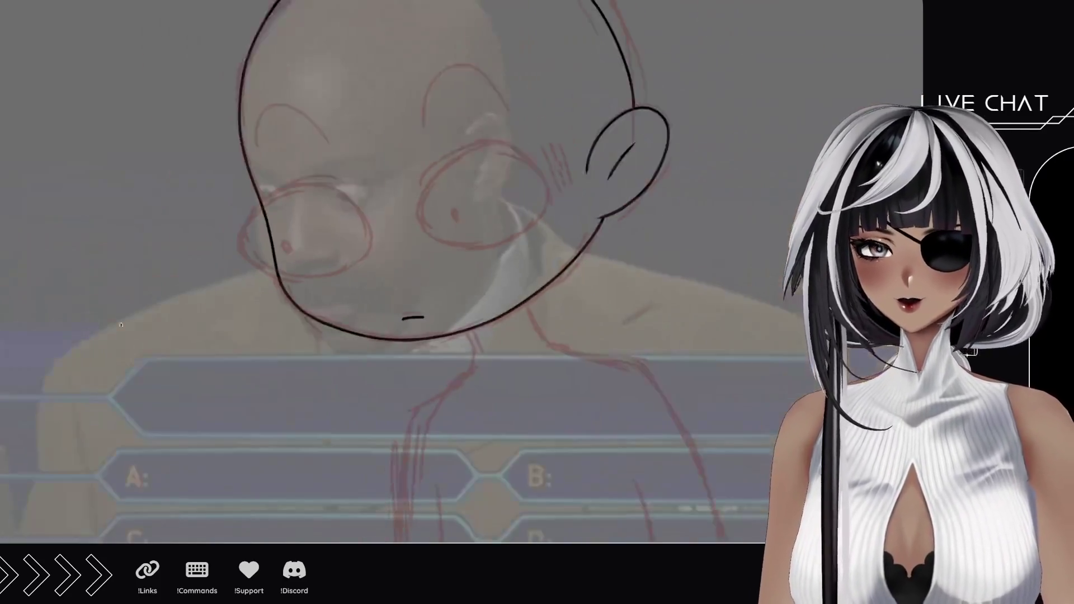
mouse_move(317, 222)
left_mouse_down()
mouse_move(308, 262)
mouse_move(311, 230)
left_mouse_up()
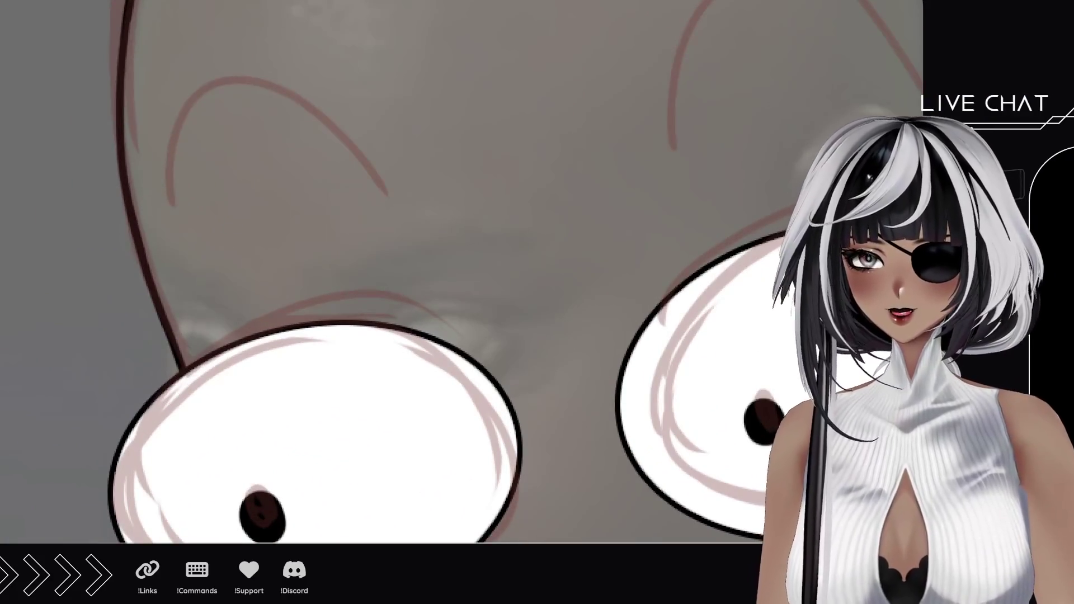
Ink the left eyebrow as a slightly lower black arc and erase its lower tail.
left_click_drag(175, 223, 391, 186)
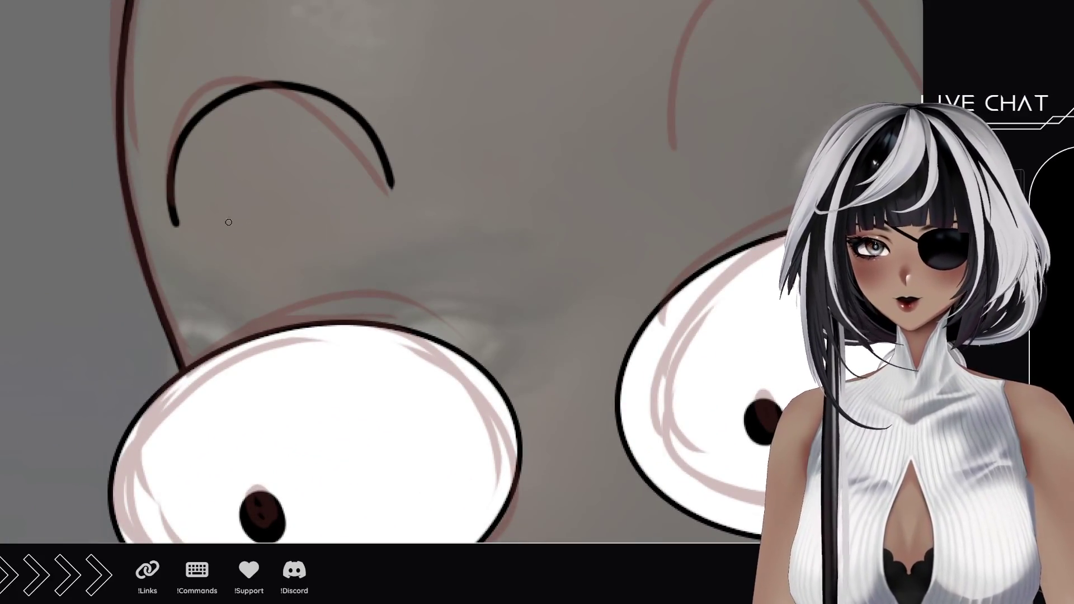
key("ctrl+z")
mouse_move(177, 238)
left_mouse_down()
mouse_move(299, 90)
mouse_move(391, 210)
left_mouse_up()
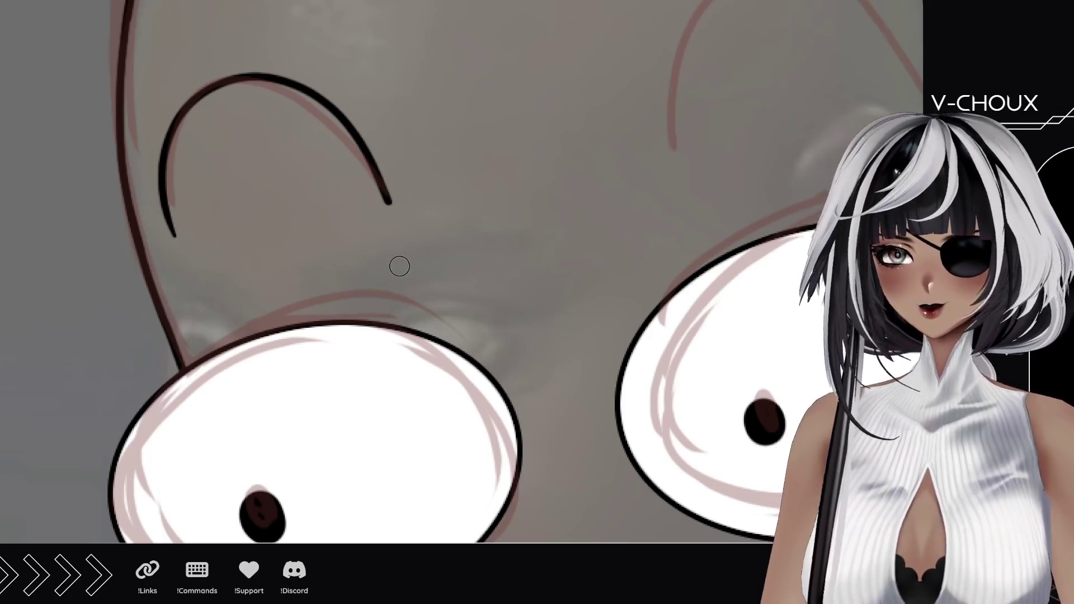
left_click_drag(408, 192, 376, 235)
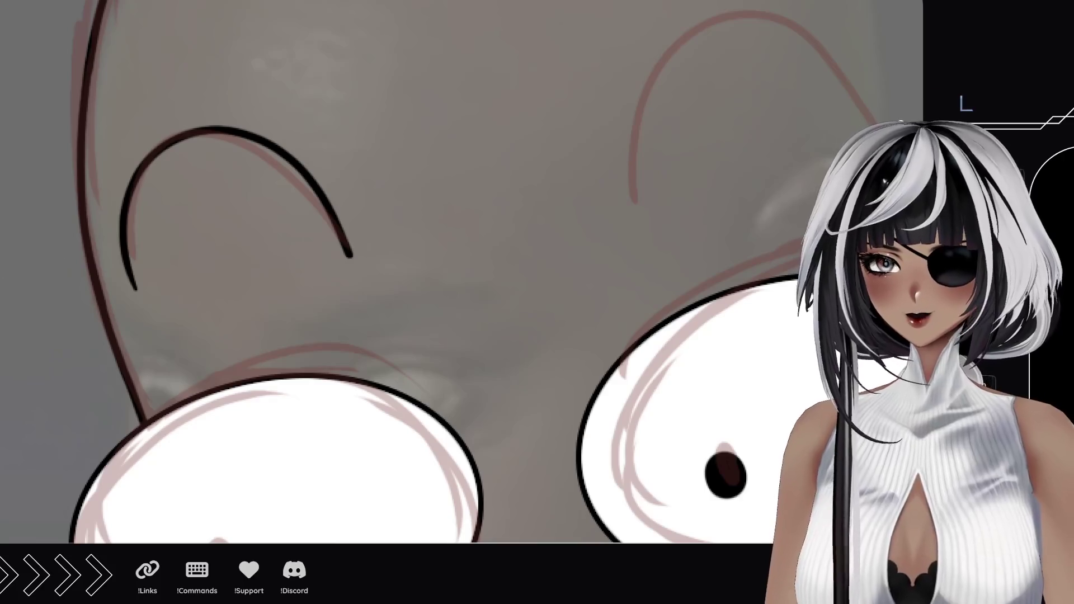
key("ctrl+0")
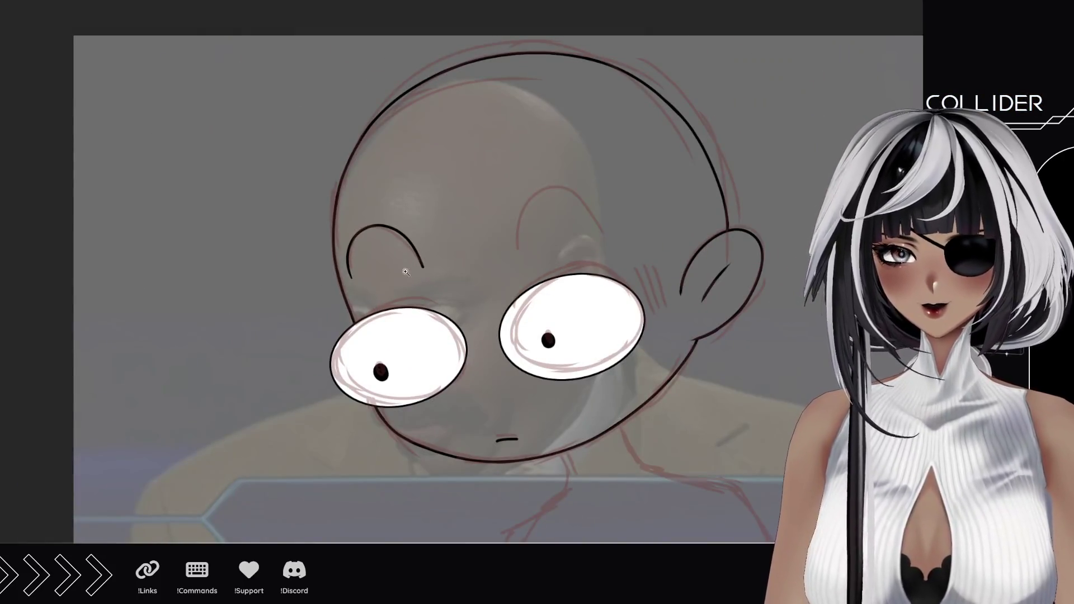
left_click(406, 272)
left_click(403, 274)
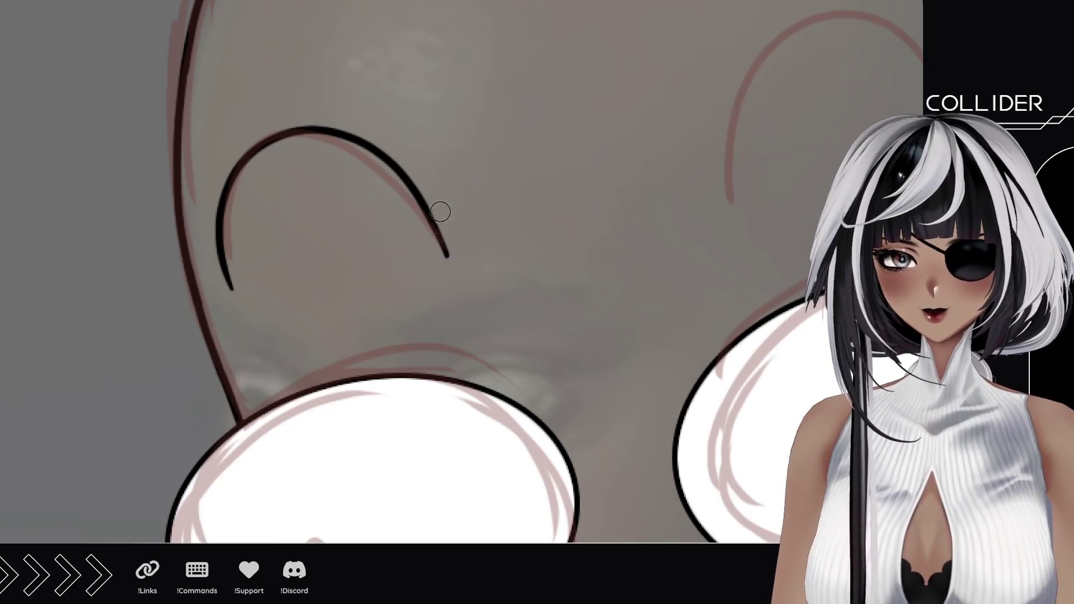
left_click_drag(447, 258, 440, 246)
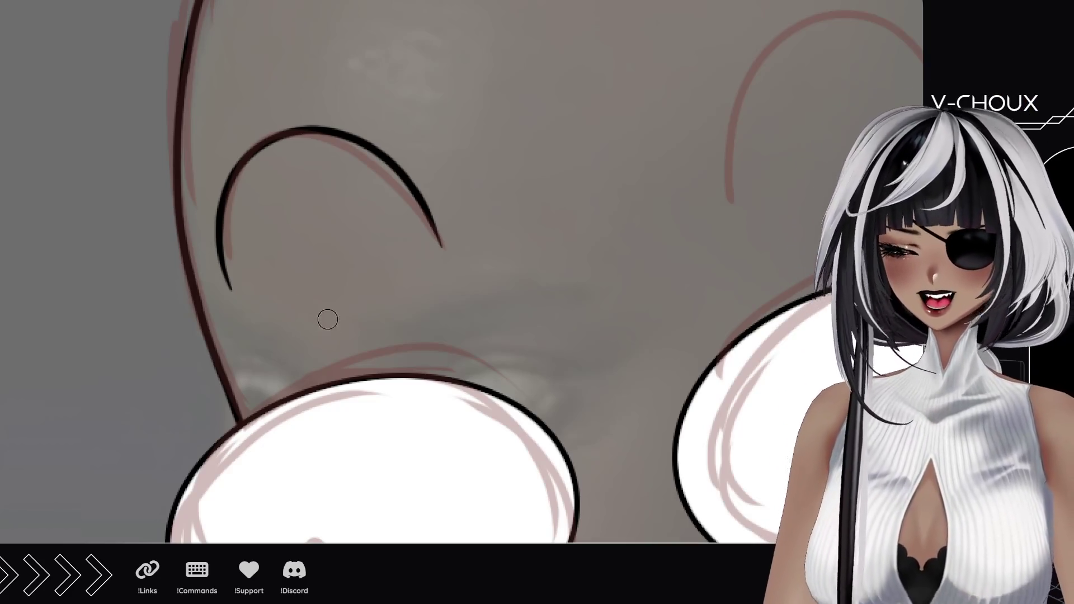
key("ctrl+0")
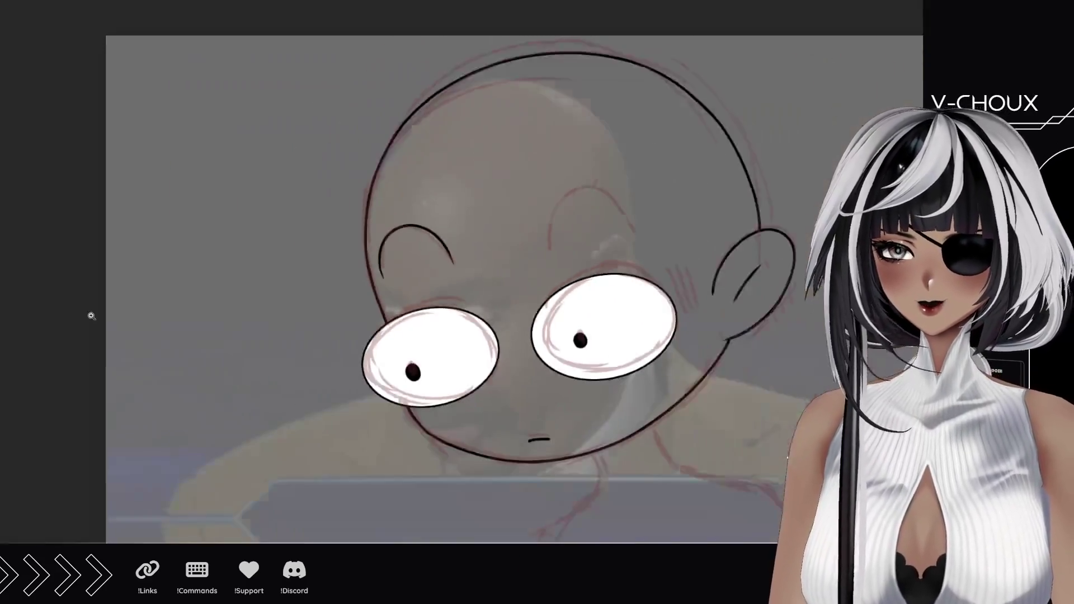
scroll(411, 294, "up", 5)
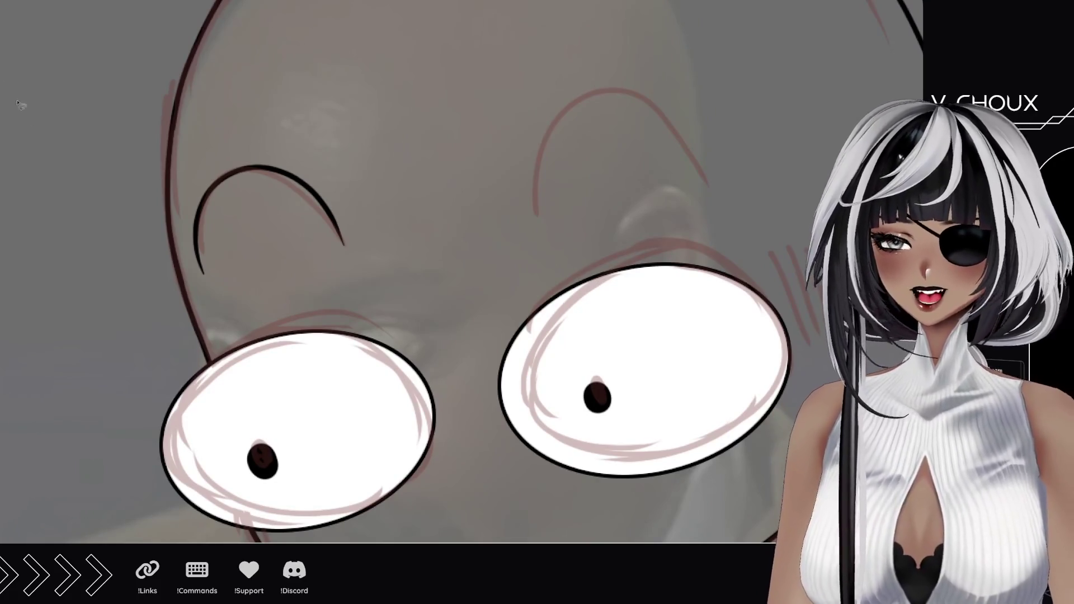
Copy the left eyebrow into place above the right eye.
mouse_move(188, 235)
left_mouse_down()
mouse_move(188, 252)
mouse_move(249, 299)
mouse_move(384, 195)
mouse_move(198, 150)
left_mouse_up()
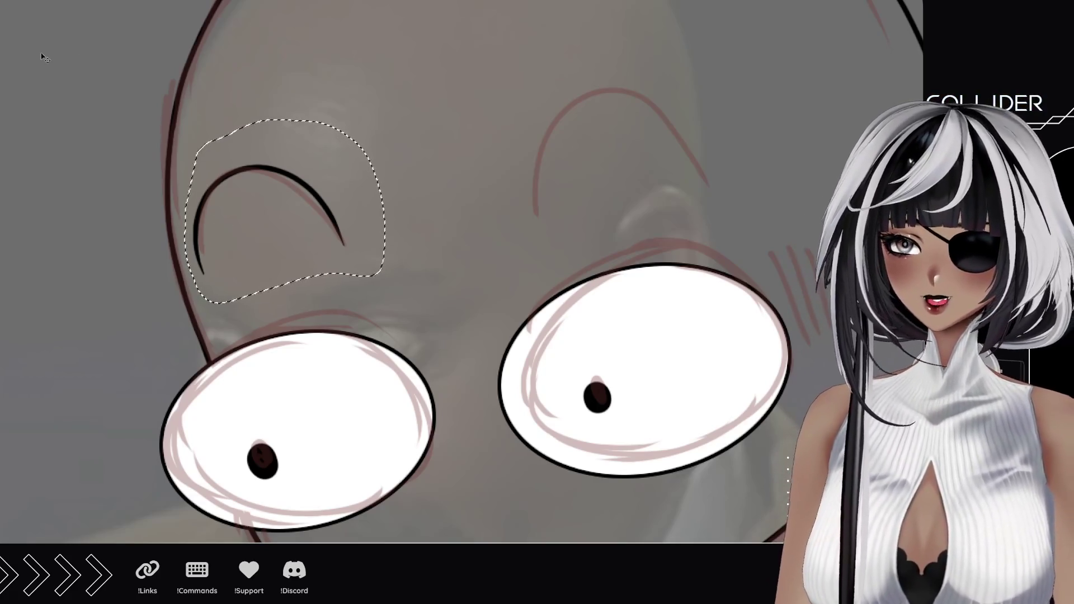
mouse_move(253, 228)
left_mouse_down()
mouse_move(599, 158)
mouse_move(602, 172)
left_mouse_up()
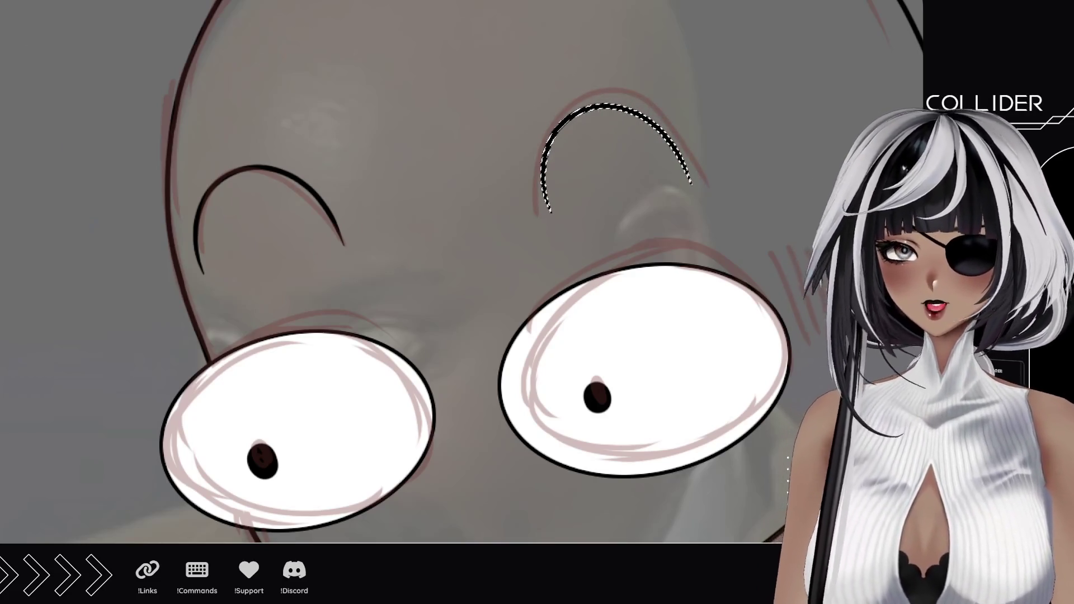
key("ctrl+d")
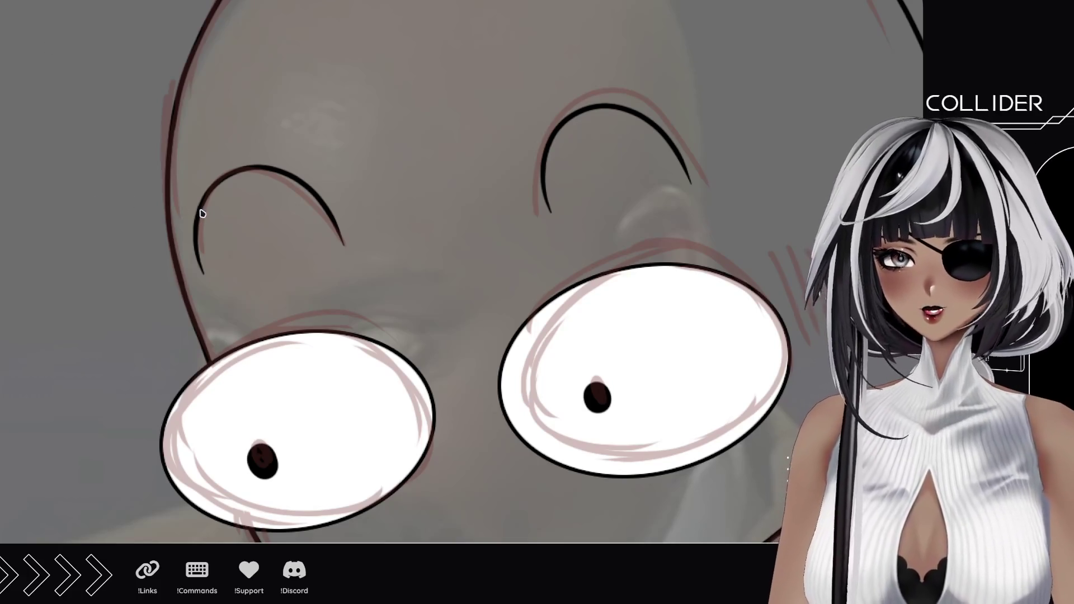
Widen and warp the copied eyebrow to fit the right eye, then apply it.
left_click(685, 180)
left_click_drag(695, 157, 703, 155)
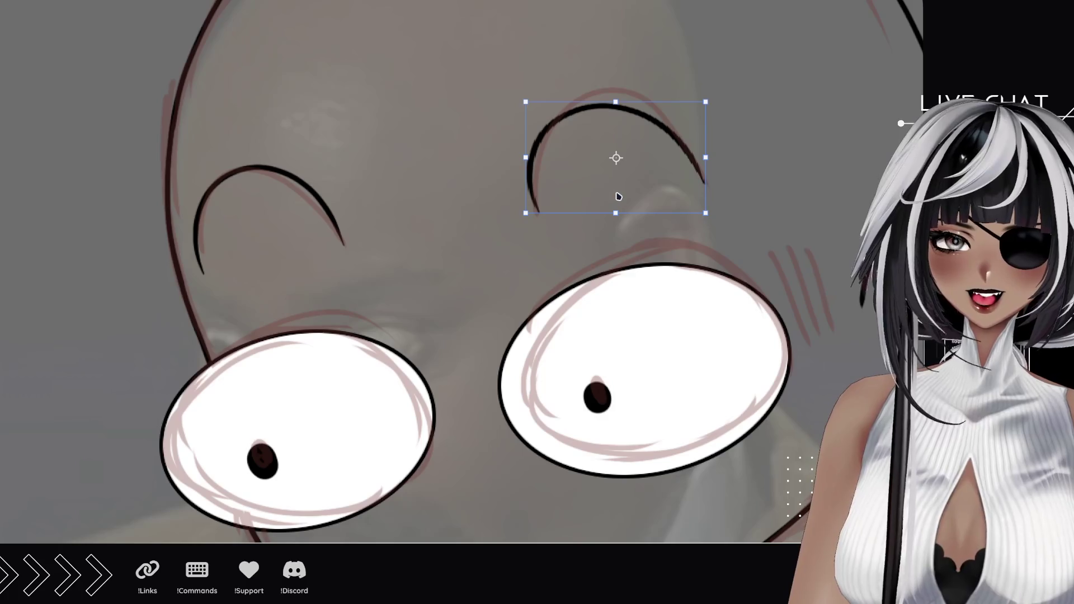
key("ctrl+alt+w")
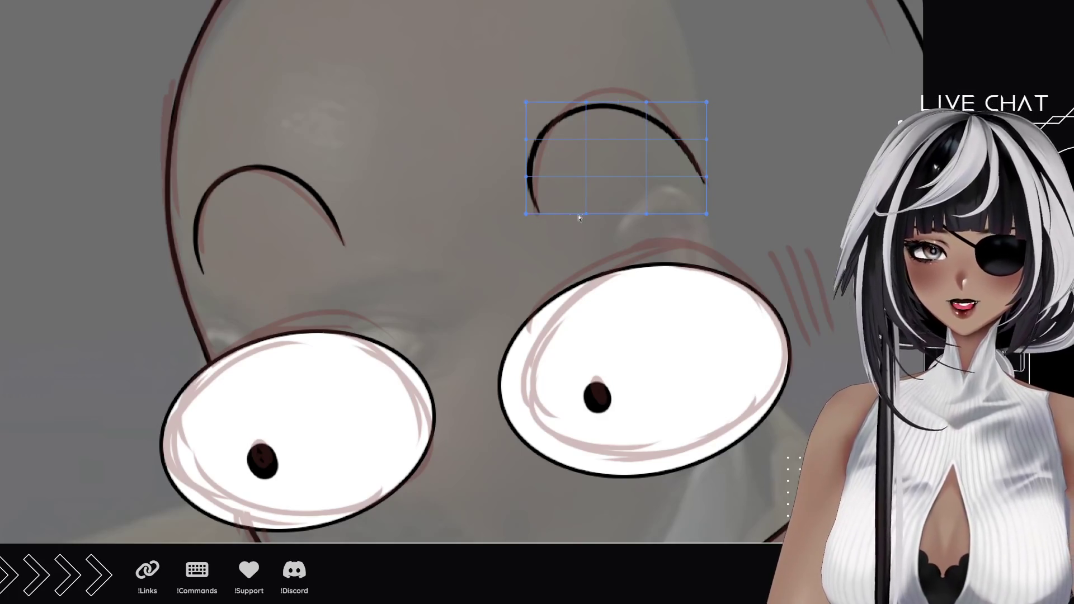
left_click_drag(526, 213, 568, 220)
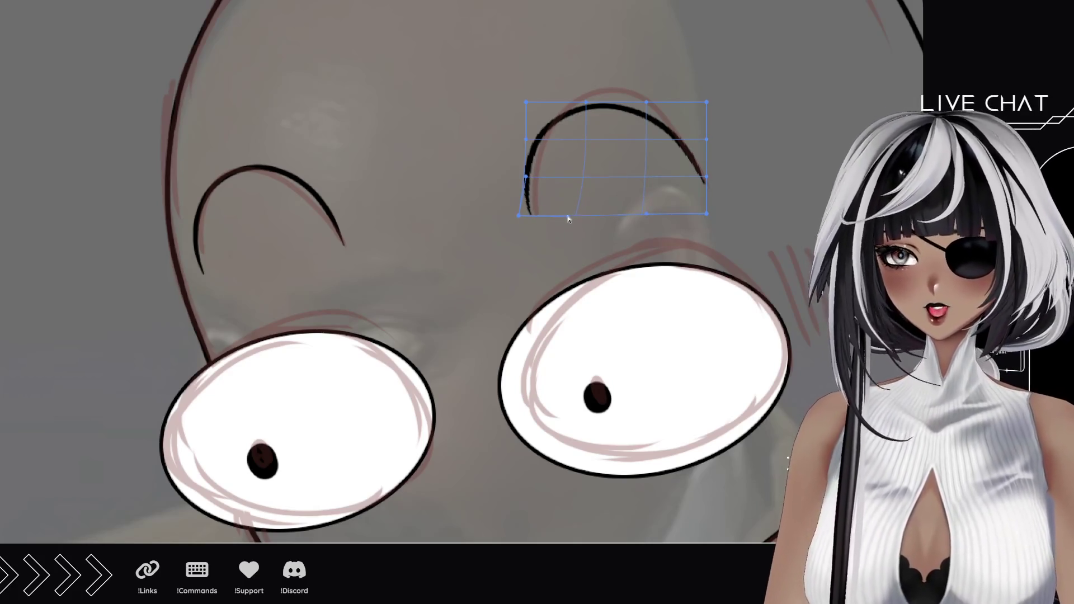
left_click_drag(538, 125, 543, 175)
key("Return")
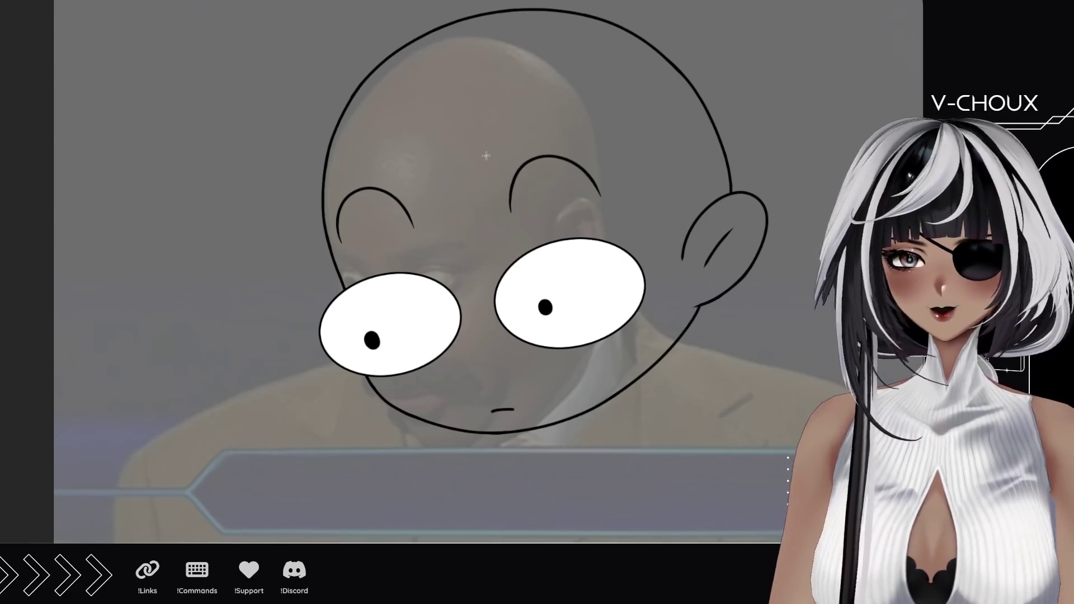
left_click_drag(479, 136, 607, 222)
left_click(609, 225)
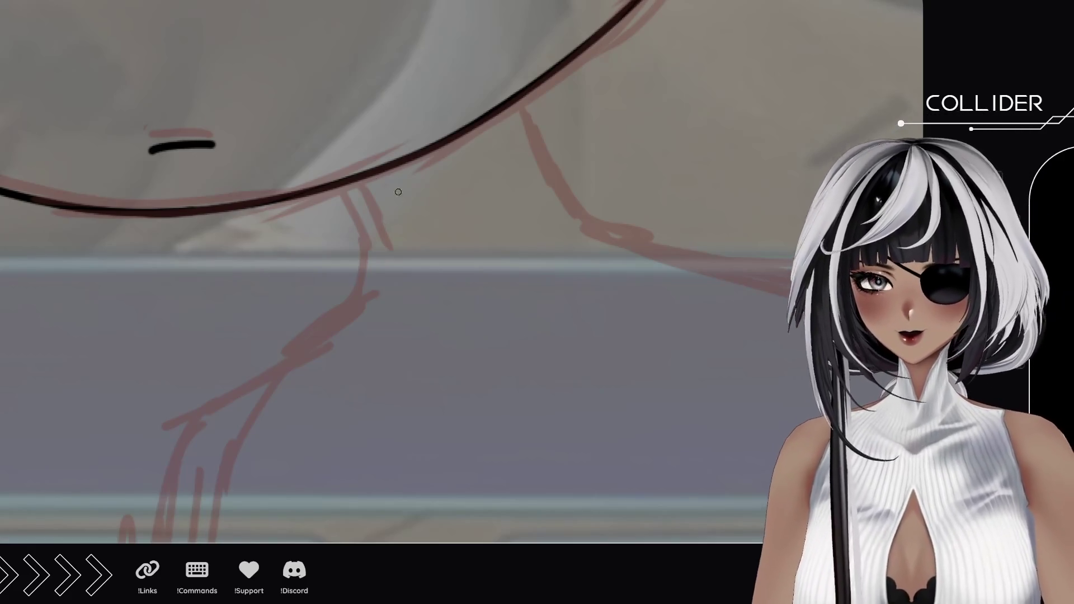
Ink the left and right sides of the neck in black.
left_click_drag(337, 184, 382, 305)
key("ctrl+z")
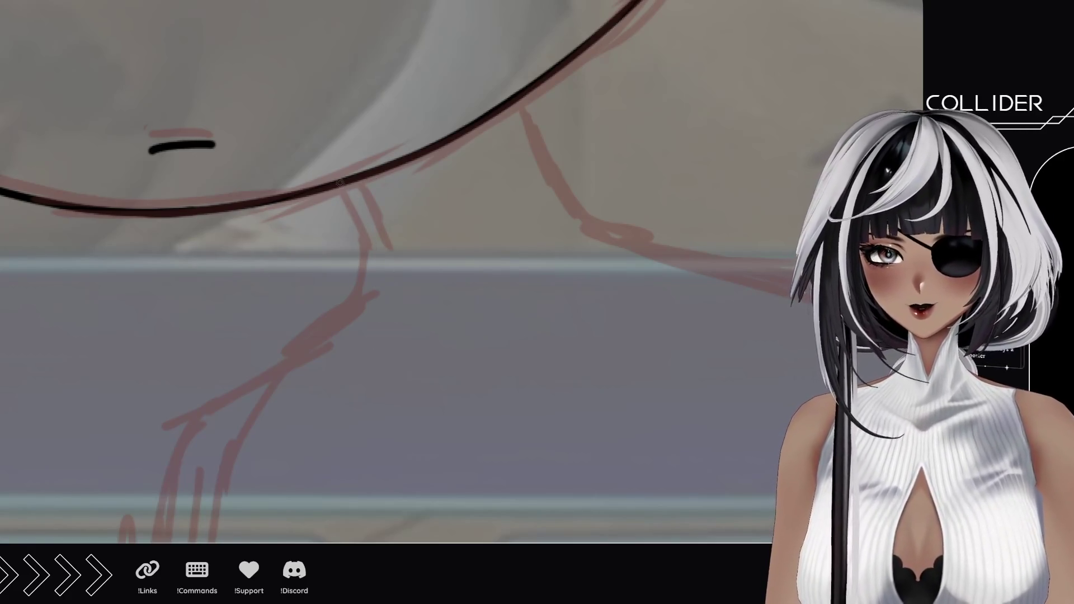
left_click_drag(339, 182, 384, 322)
key("ctrl+z")
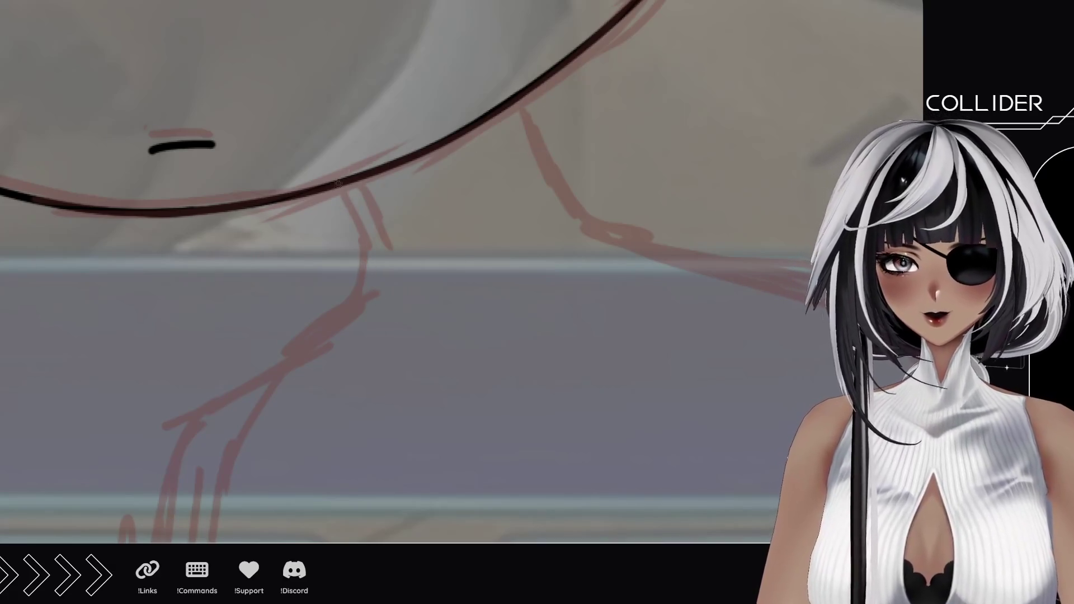
left_click_drag(336, 186, 376, 284)
key("ctrl+z")
left_click_drag(335, 188, 378, 291)
left_click_drag(521, 96, 583, 231)
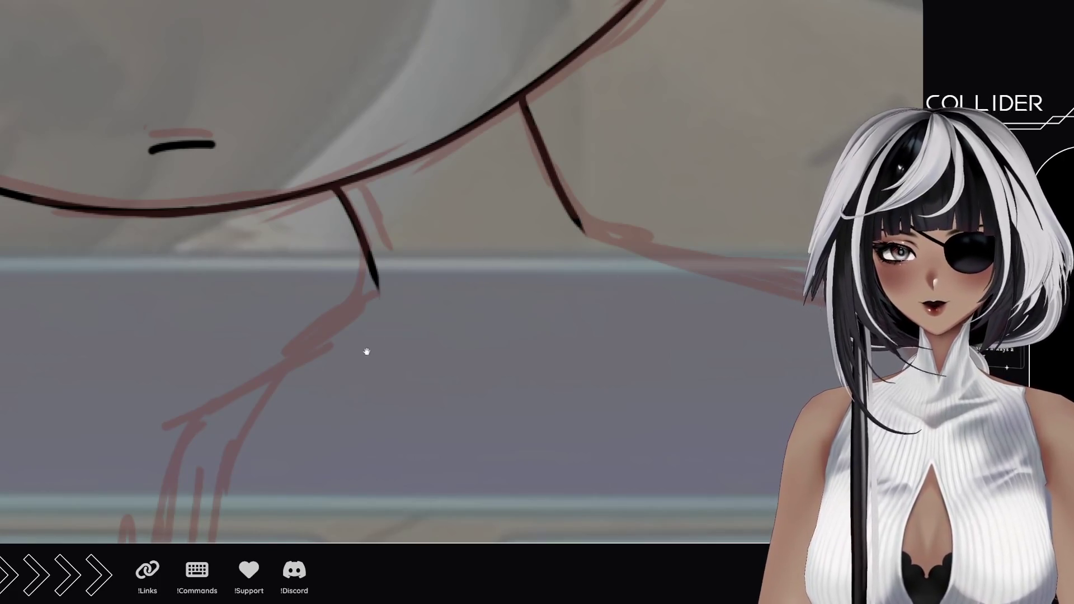
Ink a long shoulder line running down-left from the neck.
left_click_drag(364, 353, 480, 189)
left_click_drag(481, 108, 310, 257)
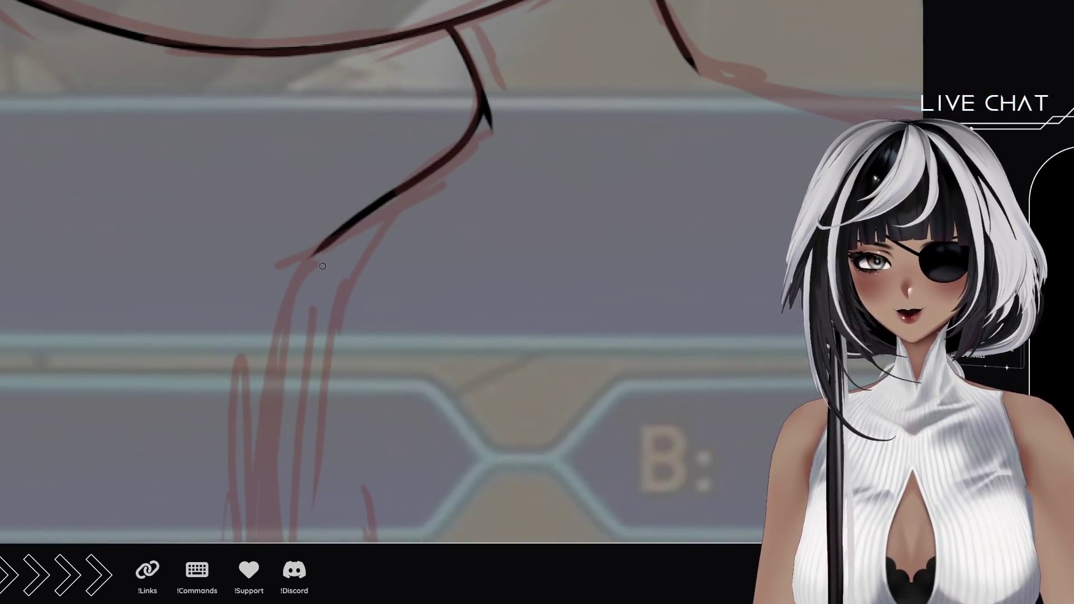
key("ctrl+z")
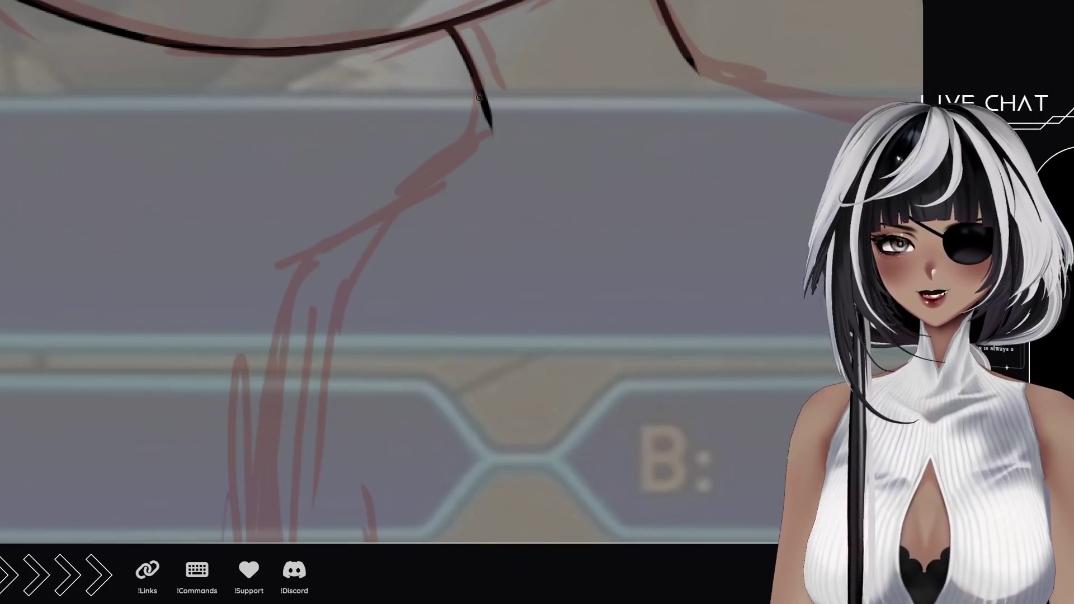
left_click_drag(480, 95, 327, 254)
key("ctrl+z")
left_click_drag(481, 103, 308, 238)
key("ctrl+z")
left_click_drag(479, 90, 314, 246)
key("ctrl+z")
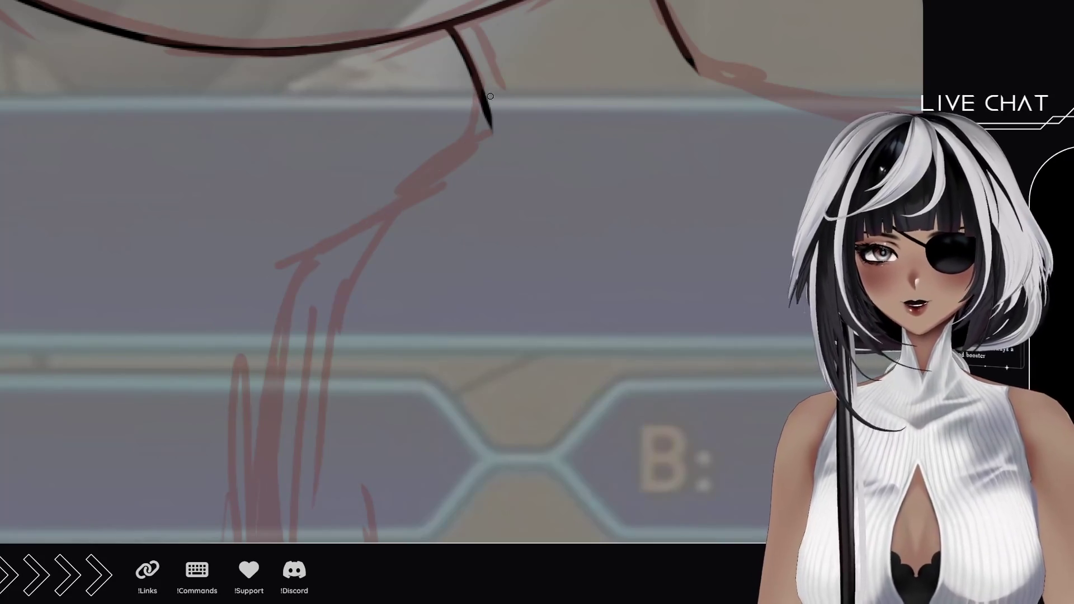
left_click_drag(483, 96, 296, 266)
Ink the line from the neck across to the other shoulder.
left_click_drag(656, 100, 354, 201)
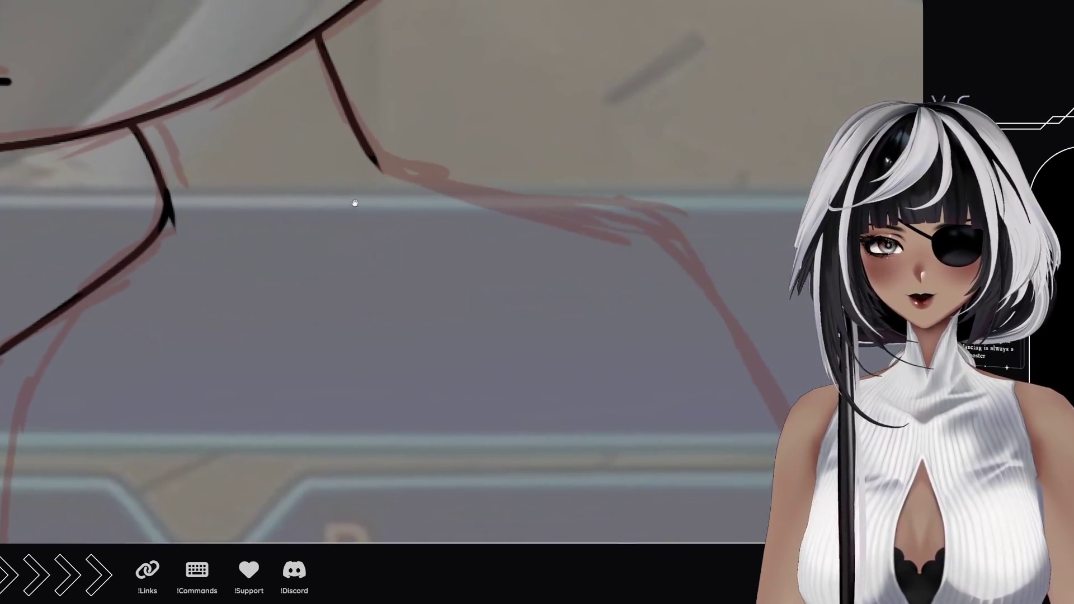
left_click_drag(362, 150, 612, 241)
key("ctrl+z")
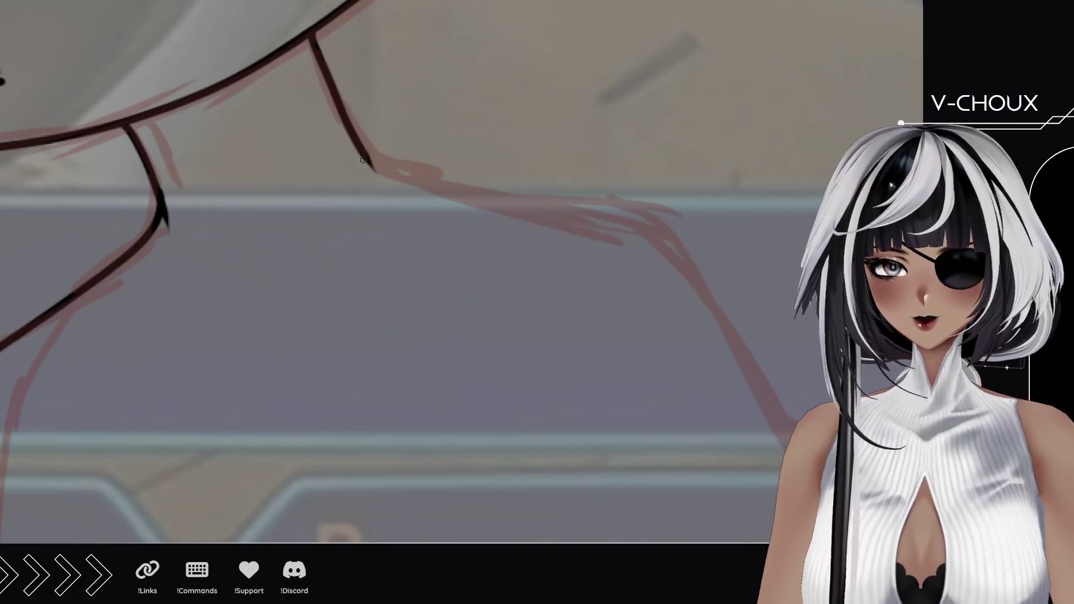
left_click_drag(362, 156, 610, 219)
Ink a long vertical line down the torso, then zoom out to the whole figure.
left_click_drag(299, 339, 480, 160)
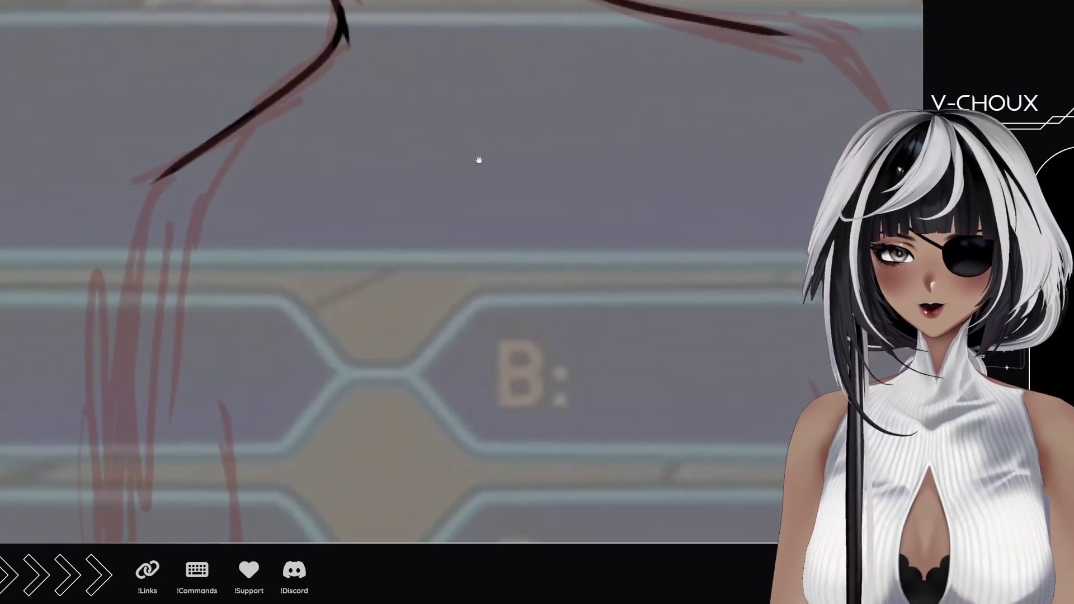
left_click_drag(297, 385, 312, 151)
left_click_drag(311, 217, 309, 254)
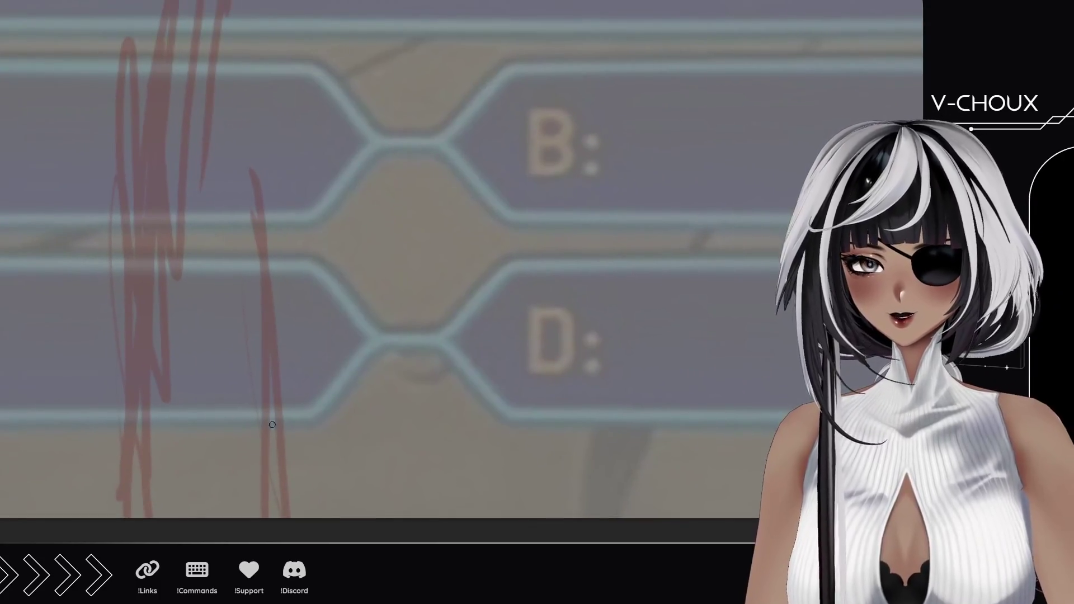
left_click_drag(259, 515, 253, 216)
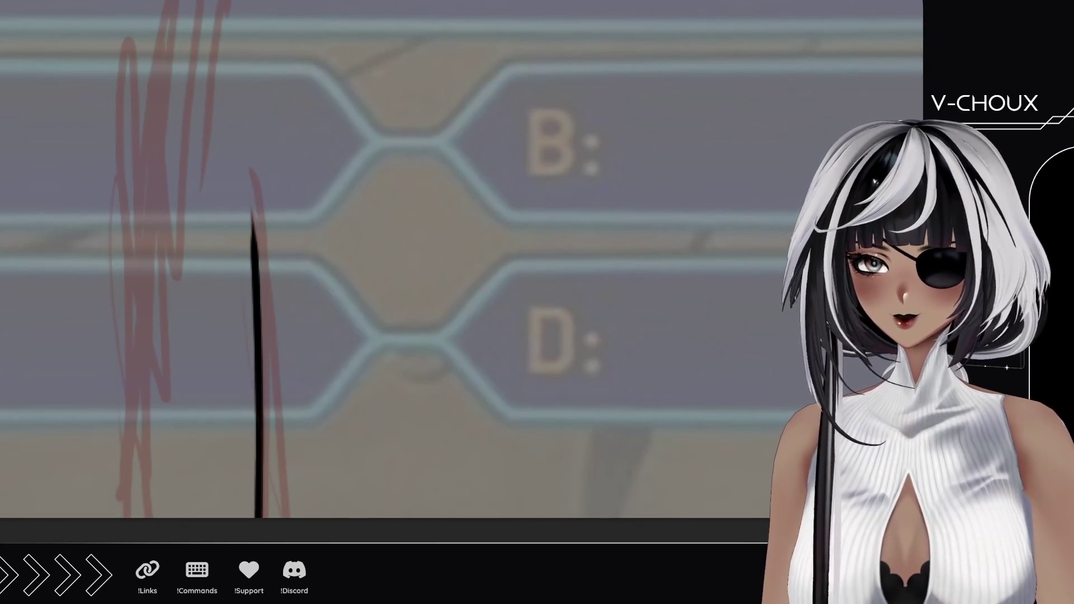
key("ctrl+minus")
key("ctrl+minus")
left_click_drag(410, 226, 395, 244)
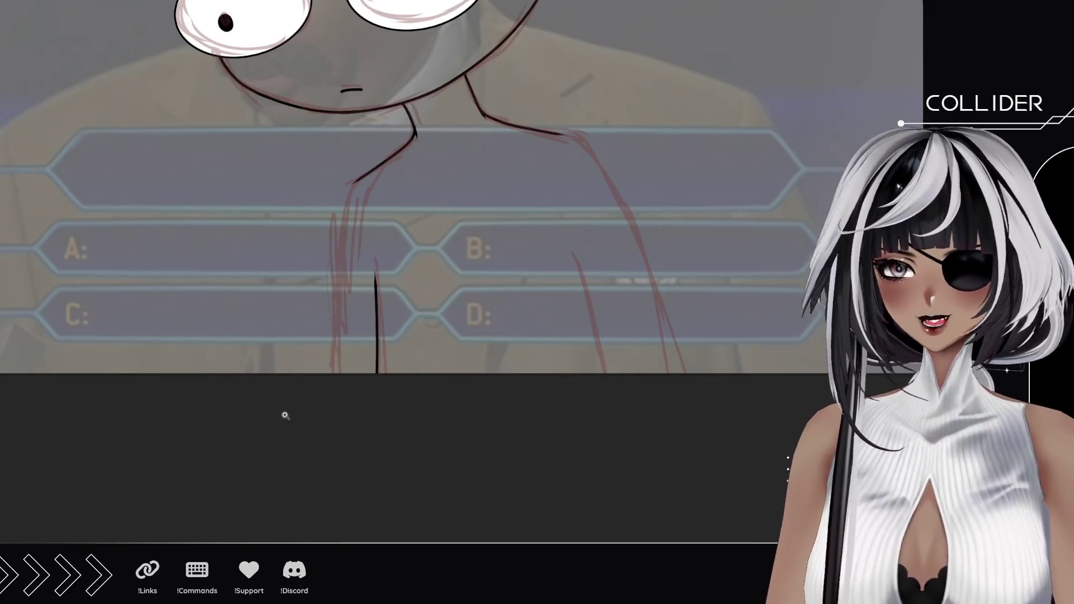
Draw a vertical black line on the left side of the torso.
left_click(346, 350)
left_click(330, 358)
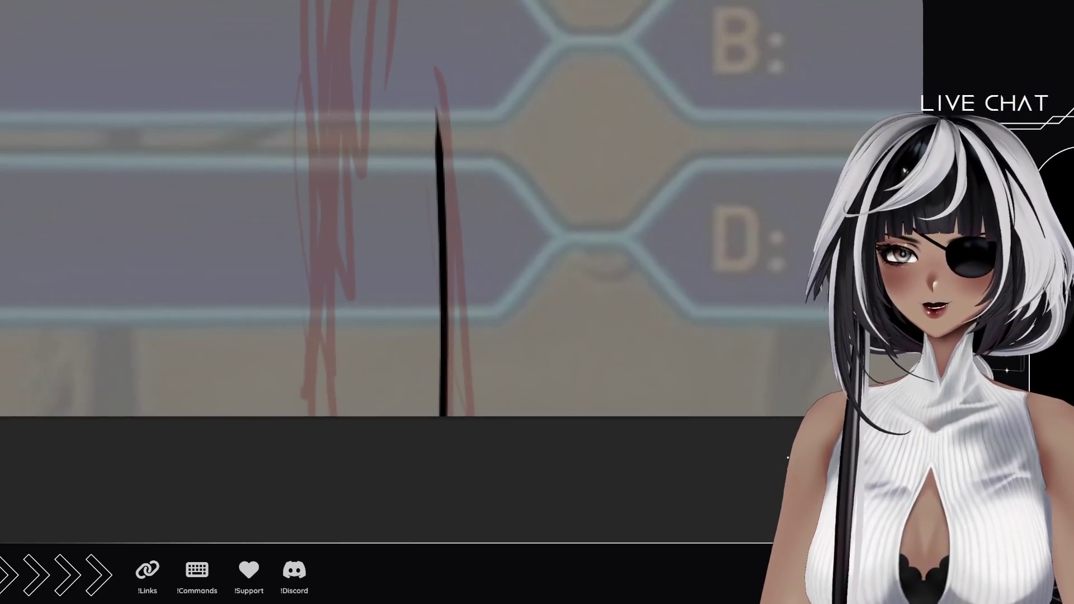
left_click_drag(353, 326, 333, 371)
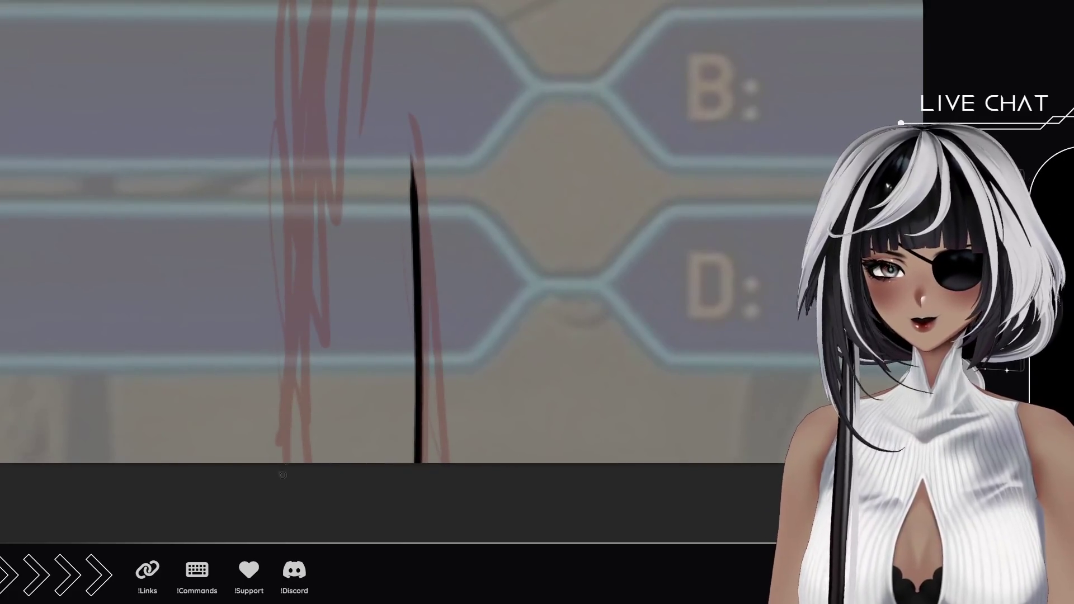
left_click_drag(282, 496, 294, 157)
key("ctrl+z")
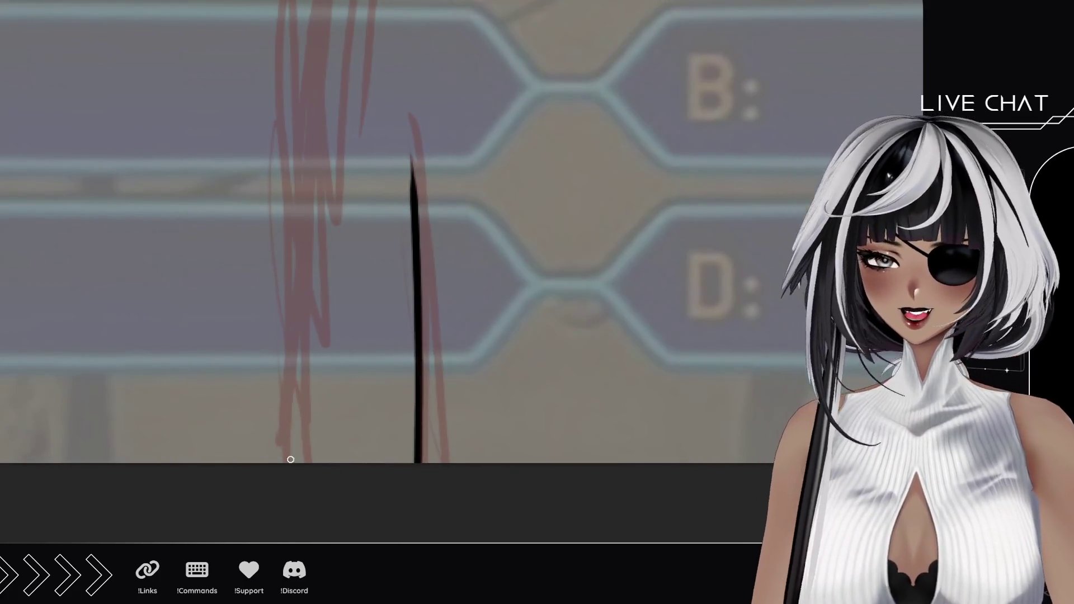
left_click_drag(291, 472, 272, 91)
key("ctrl+z")
left_click_drag(281, 492, 290, 96)
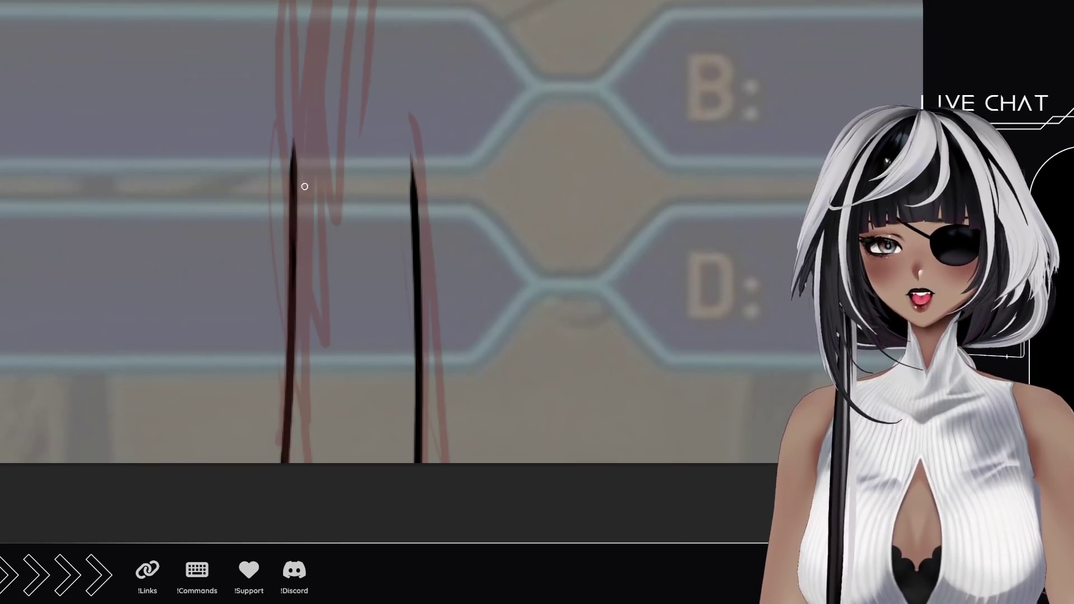
Extend the vertical line upward toward the shoulder line.
mouse_move(303, 140)
left_mouse_down()
mouse_move(302, 283)
mouse_move(290, 335)
left_mouse_up()
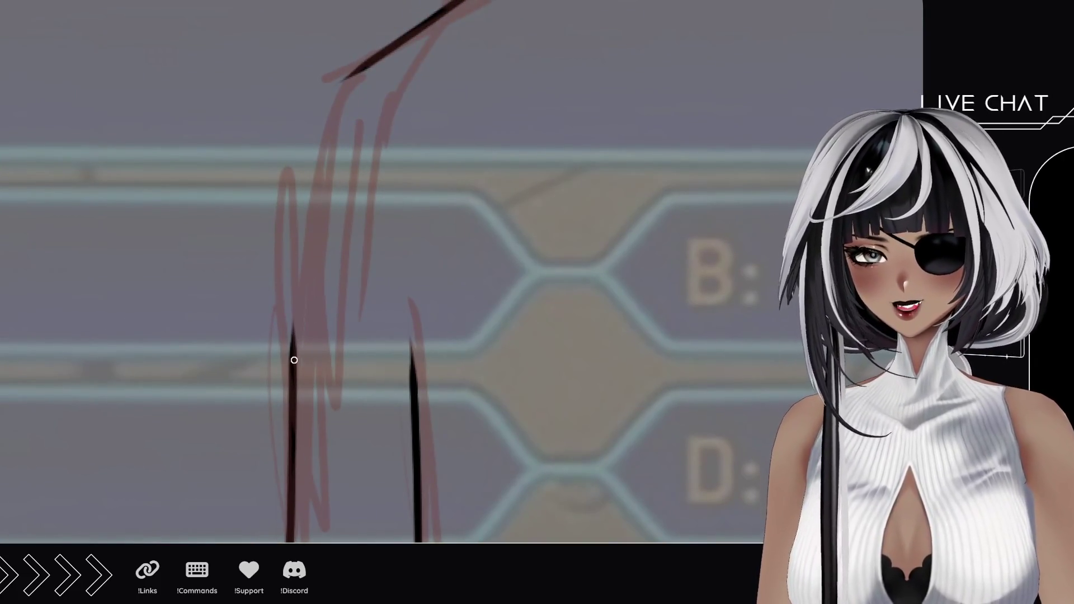
left_click_drag(293, 378, 300, 193)
key("ctrl+z")
left_click_drag(293, 372, 303, 165)
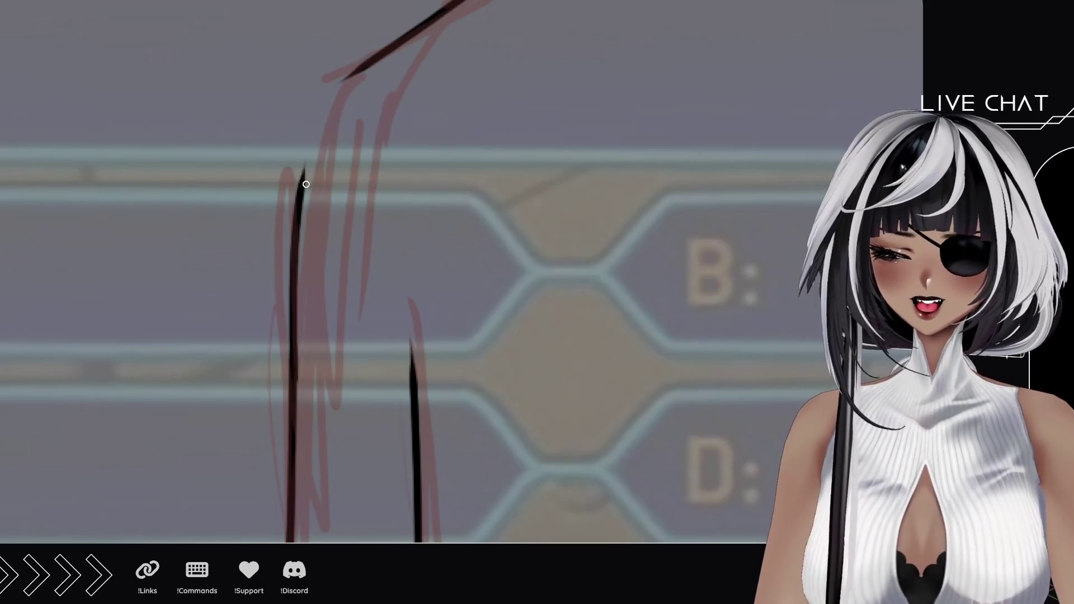
mouse_move(291, 245)
left_mouse_down()
mouse_move(314, 320)
mouse_move(343, 182)
left_mouse_up()
key("ctrl+z")
left_click_drag(319, 296, 342, 182)
key("ctrl+z")
Join the line's top to the shoulder and thicken the join.
left_click_drag(317, 291, 357, 159)
key("ctrl+z")
key("ctrl+z")
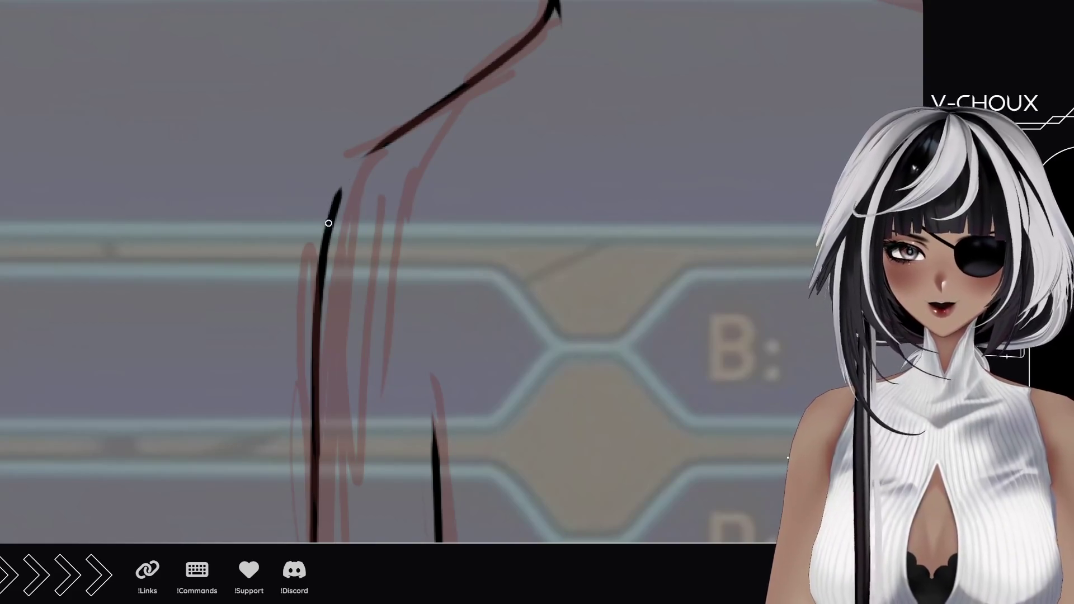
left_click_drag(330, 215, 363, 160)
key("ctrl+z")
left_click_drag(334, 205, 367, 159)
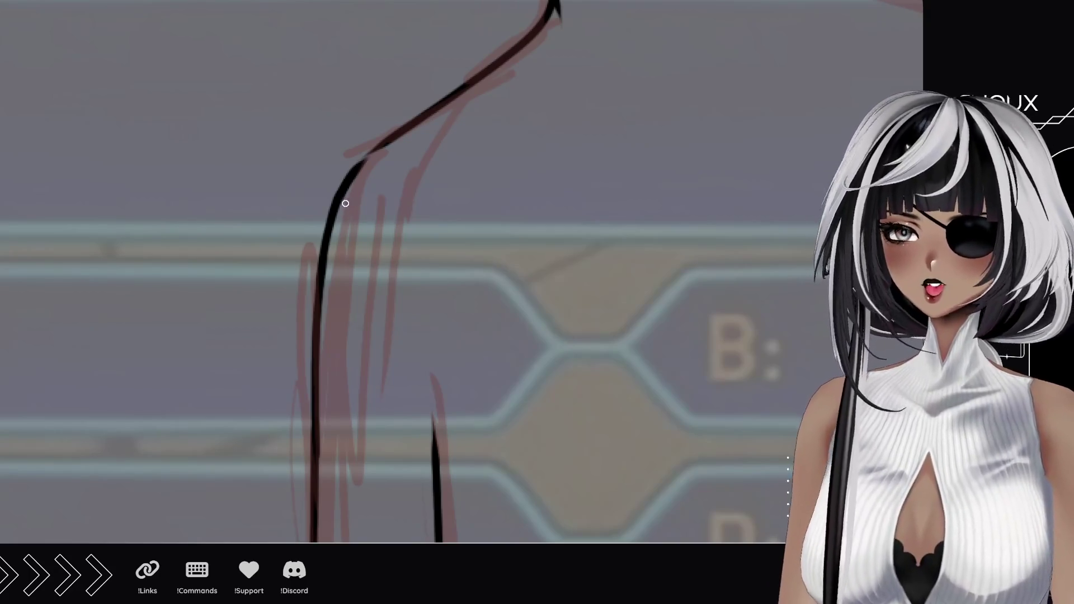
left_click_drag(340, 197, 378, 146)
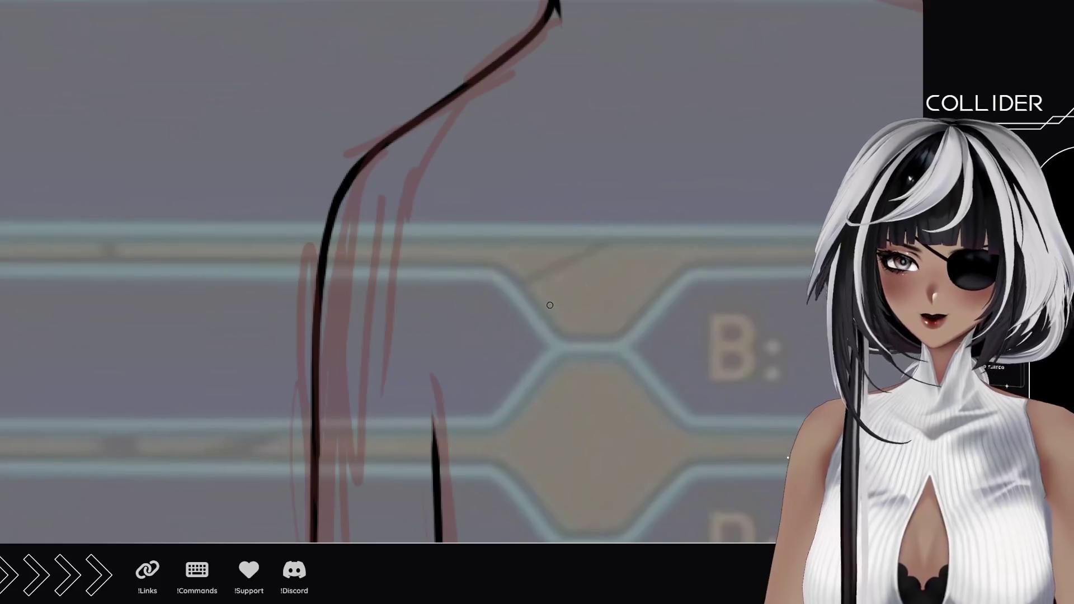
mouse_move(626, 242)
left_mouse_down()
mouse_move(501, 352)
mouse_move(346, 344)
mouse_move(542, 295)
mouse_move(436, 327)
mouse_move(515, 125)
mouse_move(392, 364)
mouse_move(470, 254)
left_mouse_up()
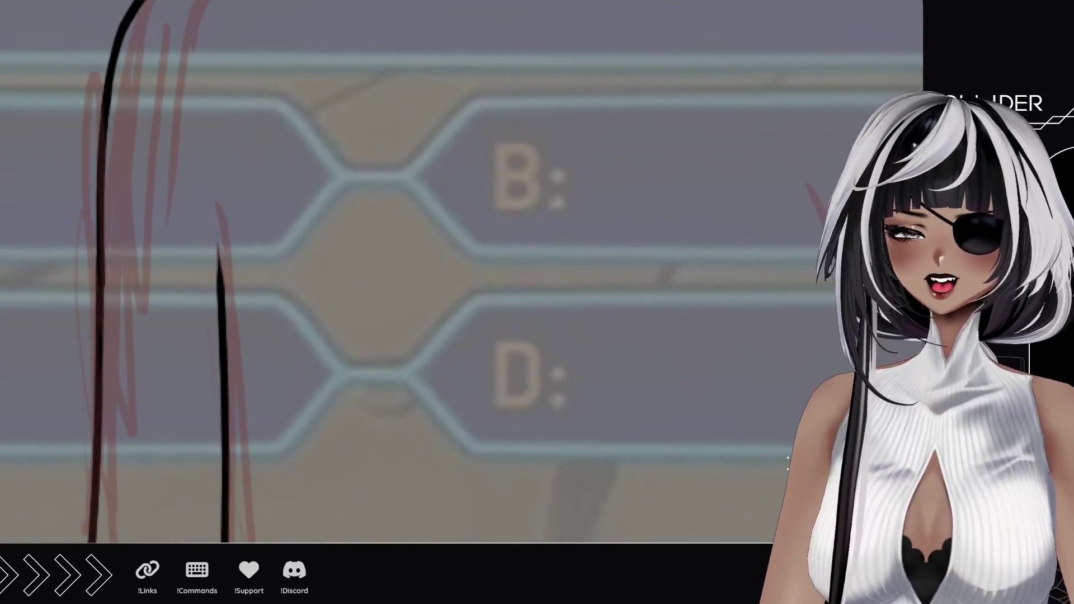
scroll(454, 272, "down", 5)
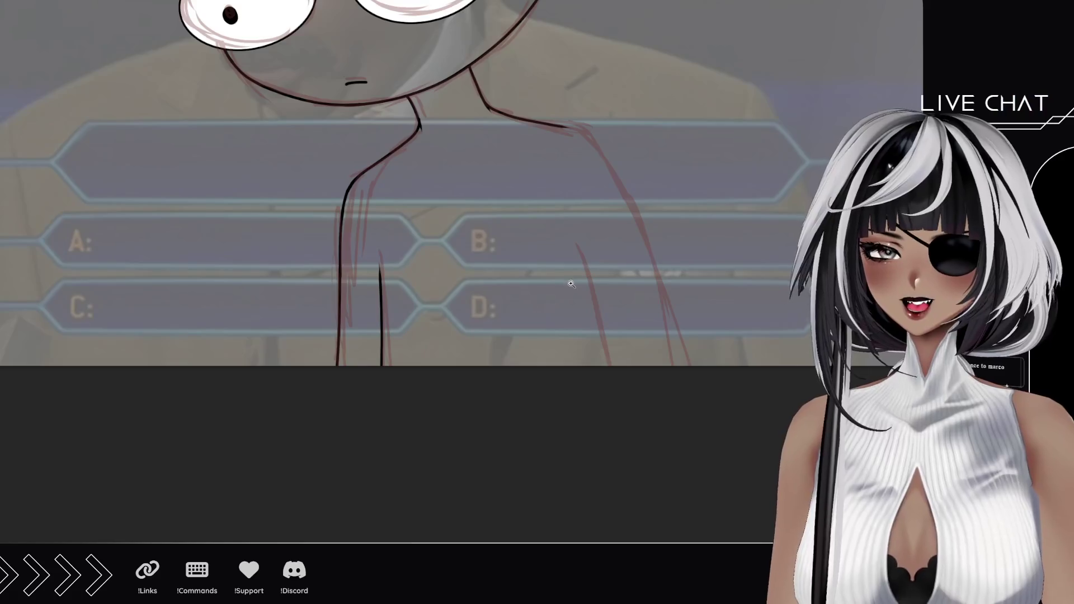
scroll(572, 284, "up", 3)
left_click_drag(522, 126, 482, 261)
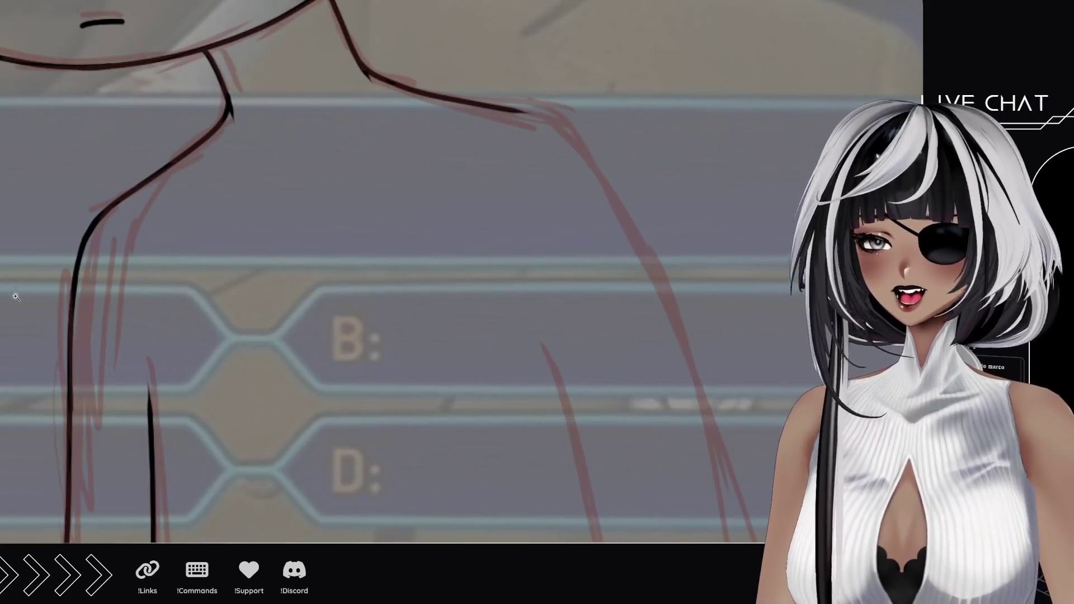
mouse_move(15, 254)
left_mouse_down()
mouse_move(279, 447)
mouse_move(439, 429)
left_mouse_up()
Trace the lower part of the first red guide line on the body's right side.
scroll(256, 319, "up", 1)
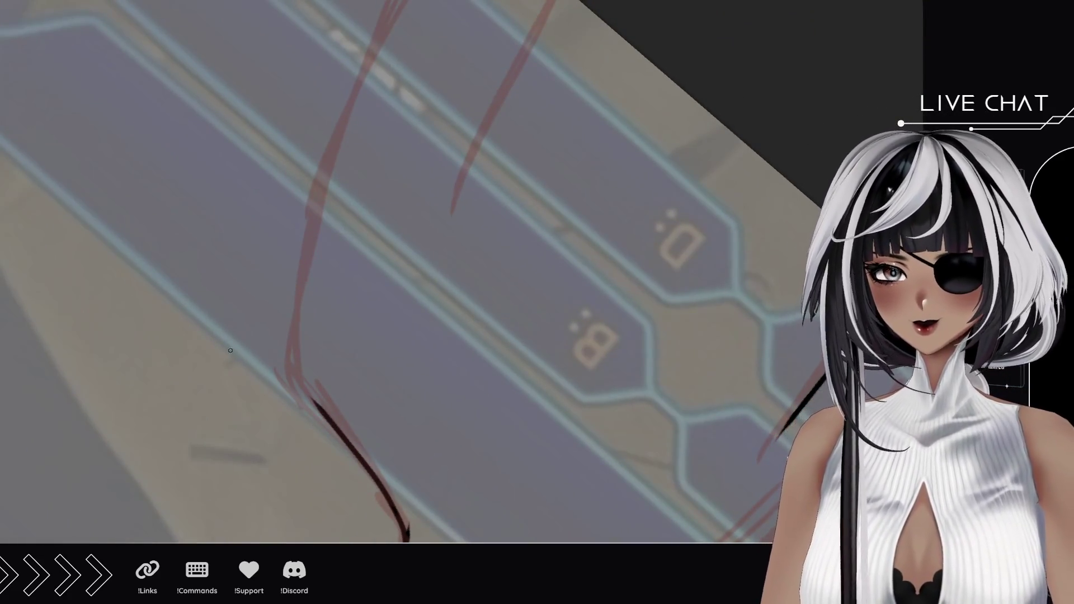
left_click_drag(296, 357, 323, 412)
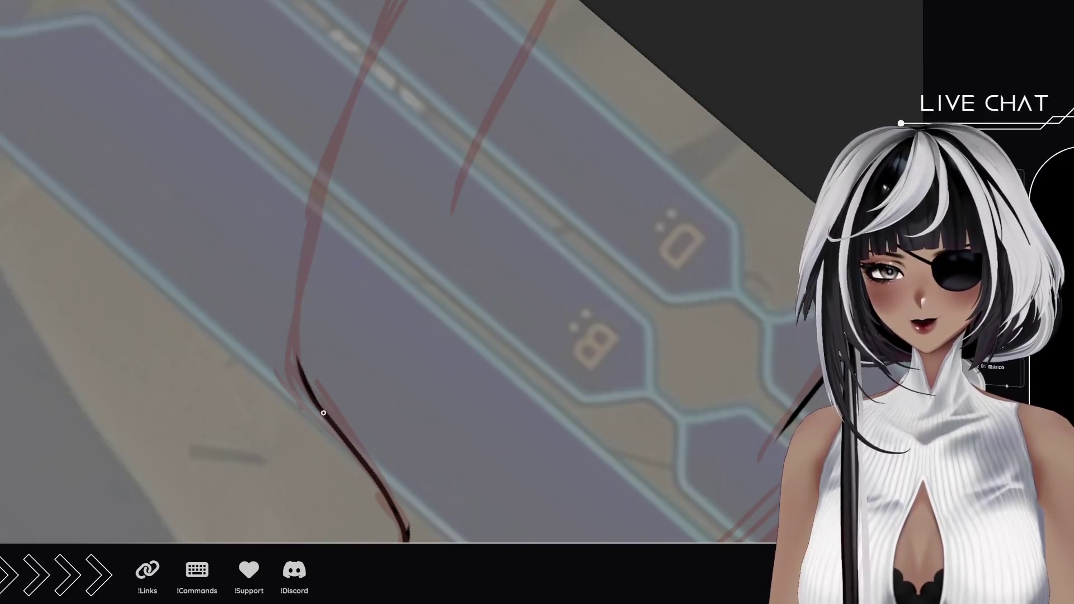
left_click_drag(294, 294, 306, 392)
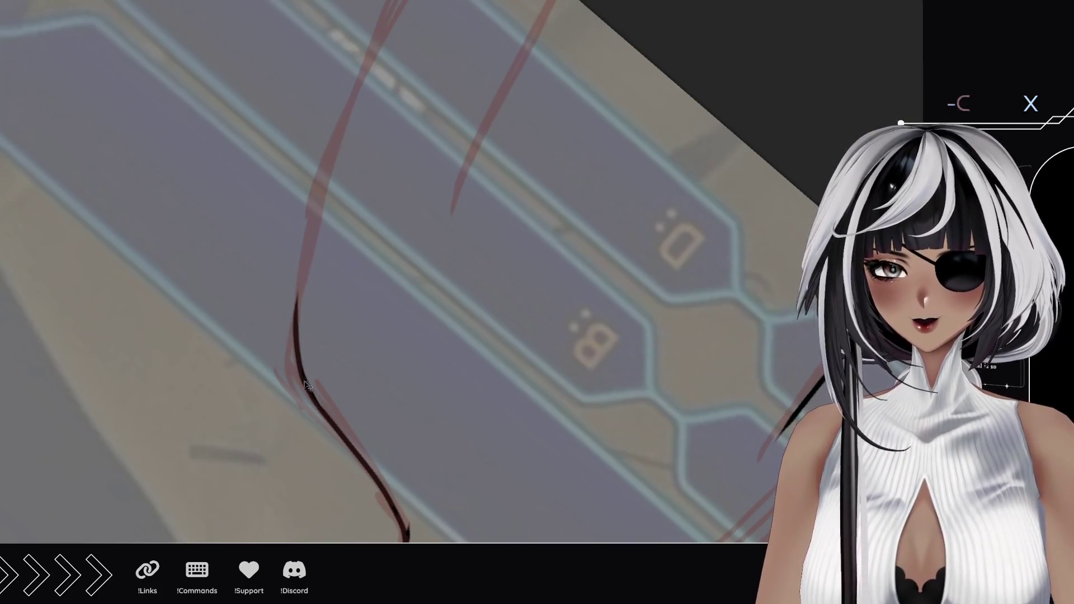
key("ctrl+z")
mouse_move(293, 296)
left_mouse_down()
mouse_move(299, 369)
mouse_move(296, 317)
left_mouse_up()
key("ctrl+z")
key("ctrl+z")
left_click_drag(315, 401, 305, 252)
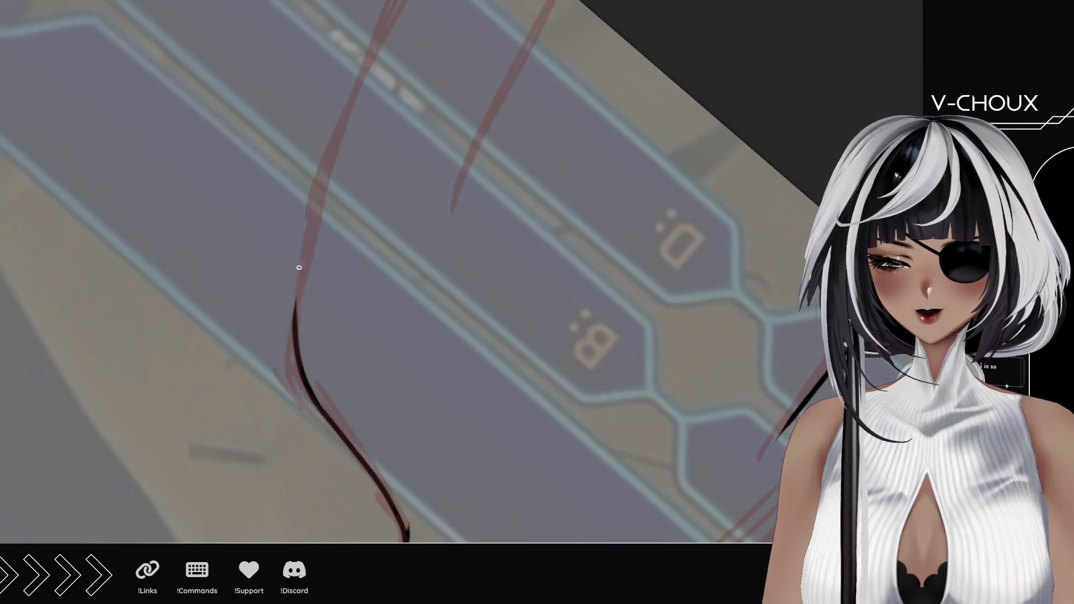
scroll(305, 342, "up", 3)
scroll(303, 307, "up", 2)
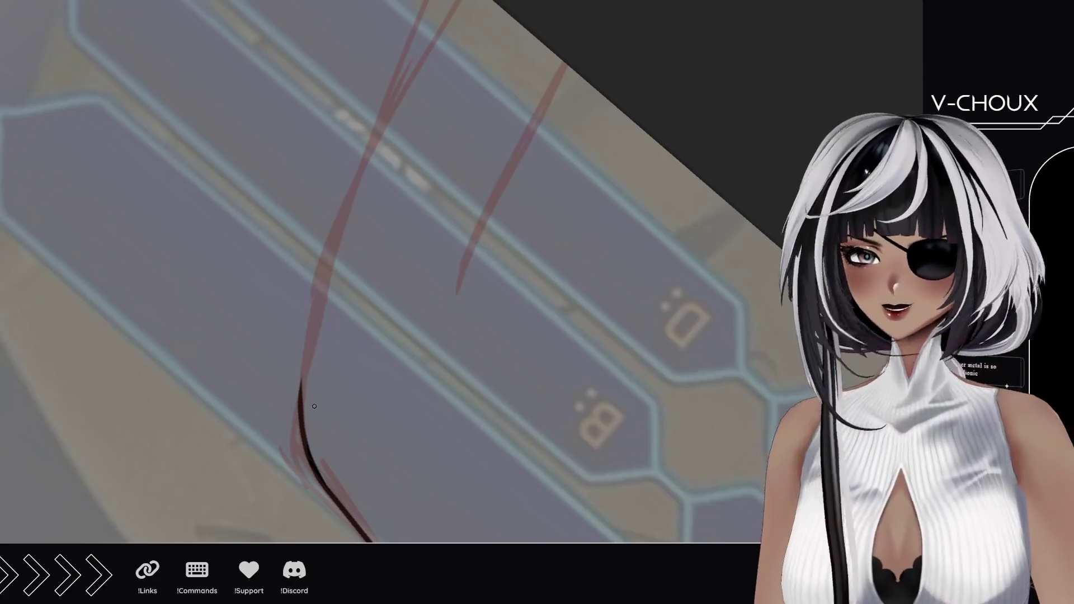
scroll(306, 369, "up", 1)
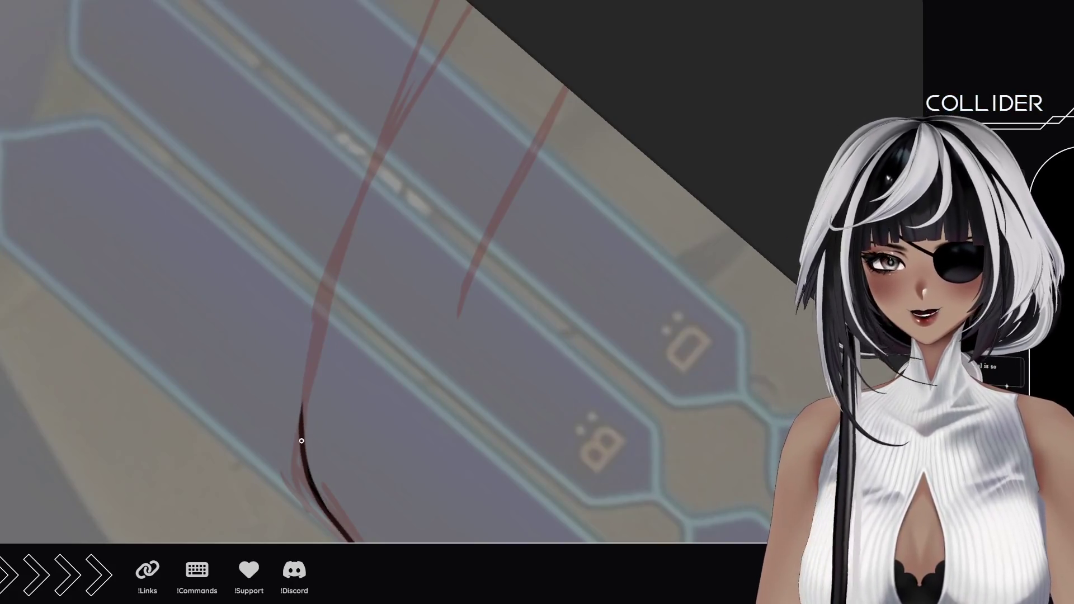
Ink the long guide line up to the canvas top and the right-hand guide line.
mouse_move(301, 441)
left_mouse_down()
mouse_move(319, 311)
mouse_move(464, 8)
left_mouse_up()
key("ctrl+z")
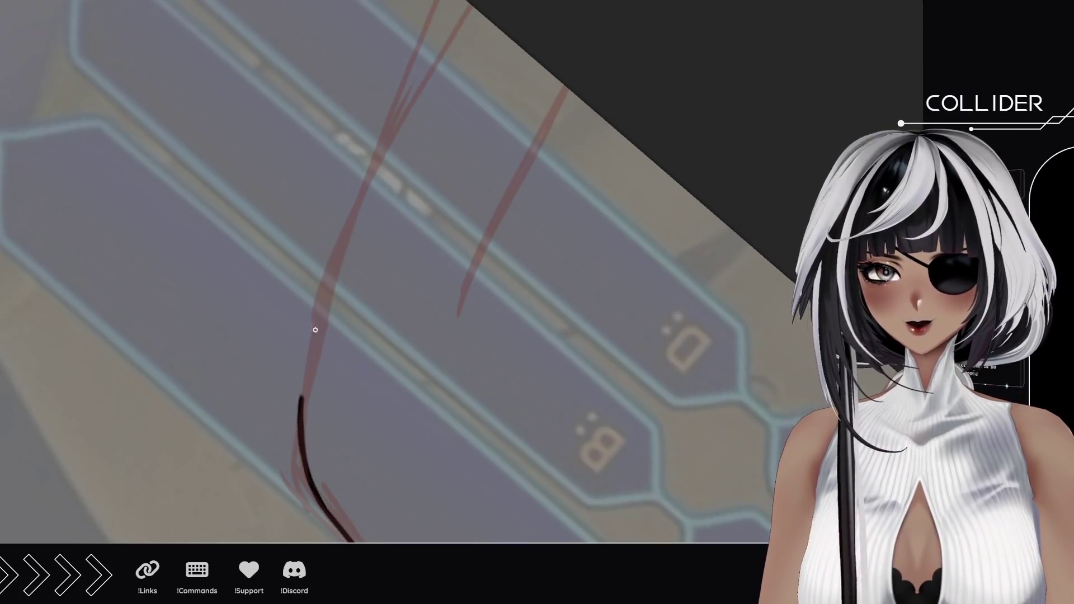
left_click_drag(315, 330, 454, 1)
left_click_drag(457, 345, 572, 92)
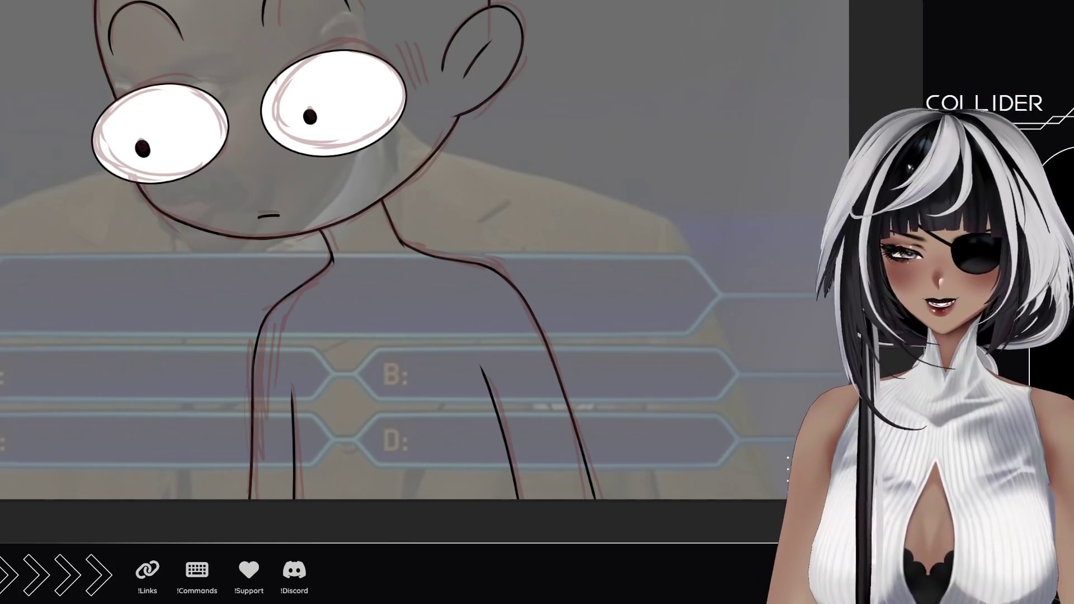
Scroll and pan to bring the whole inked caricature into view.
scroll(374, 434, "down", 2)
left_click_drag(379, 384, 481, 386)
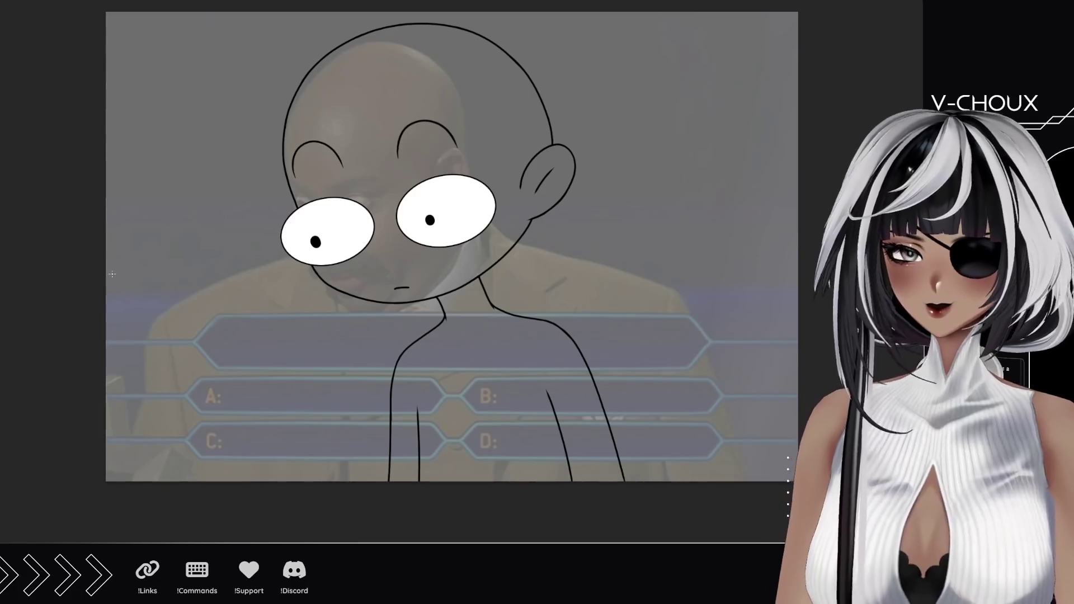
scroll(324, 163, "up", 3)
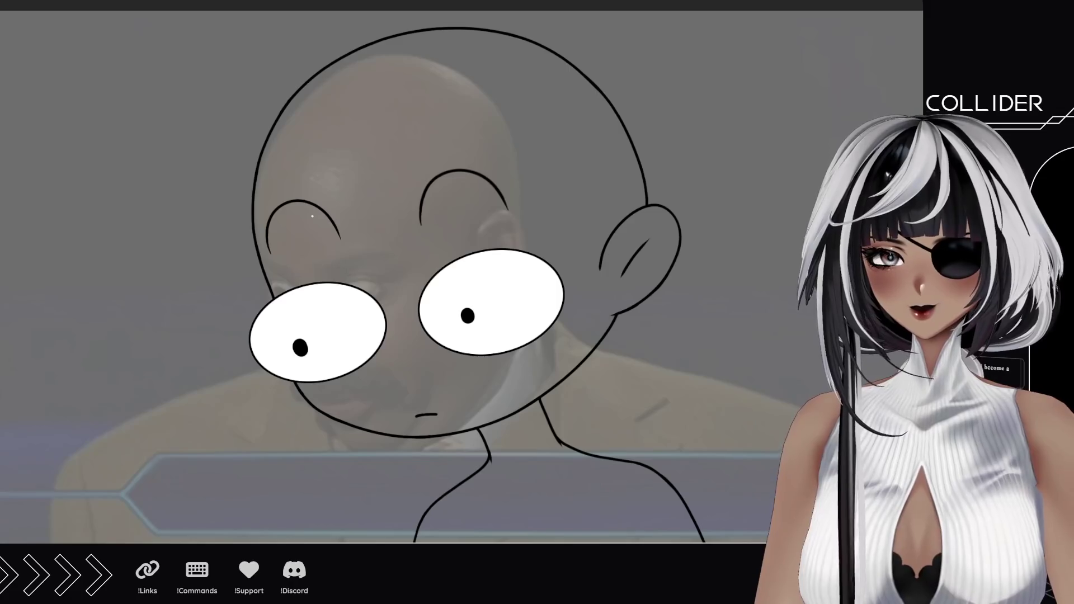
Sketch red fringe strands across the forehead and over both brows.
mouse_move(337, 258)
left_mouse_down()
mouse_move(317, 227)
mouse_move(311, 118)
left_mouse_up()
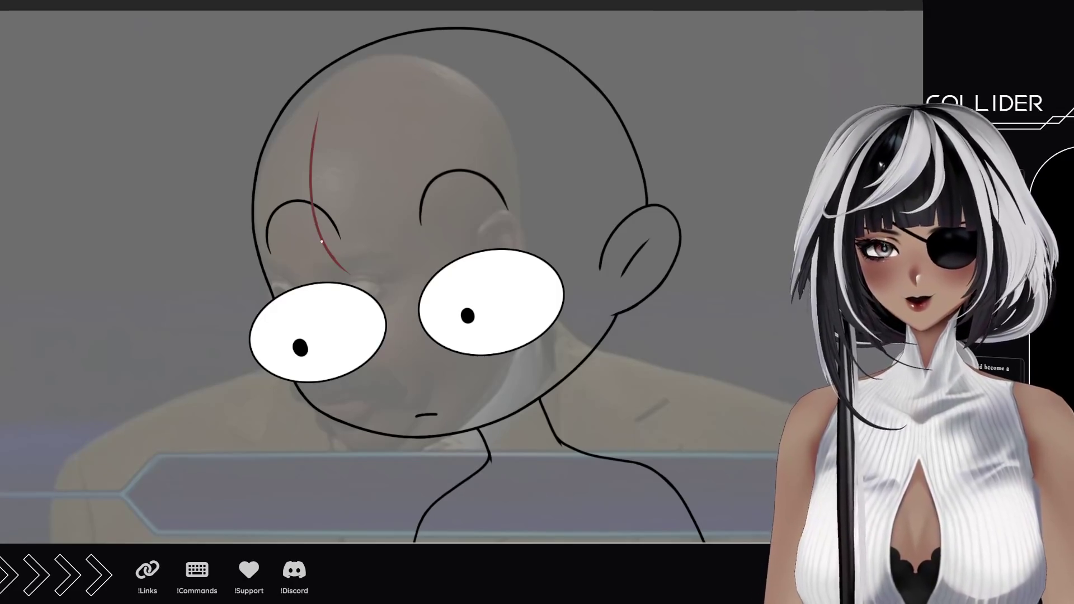
mouse_move(326, 78)
left_mouse_down()
mouse_move(305, 247)
mouse_move(383, 274)
mouse_move(443, 261)
mouse_move(447, 177)
left_mouse_up()
mouse_move(404, 105)
left_mouse_down()
mouse_move(454, 244)
mouse_move(440, 162)
mouse_move(476, 227)
left_mouse_up()
mouse_move(445, 167)
left_mouse_down()
mouse_move(485, 233)
mouse_move(512, 237)
mouse_move(528, 140)
left_mouse_up()
left_click_drag(451, 64, 537, 229)
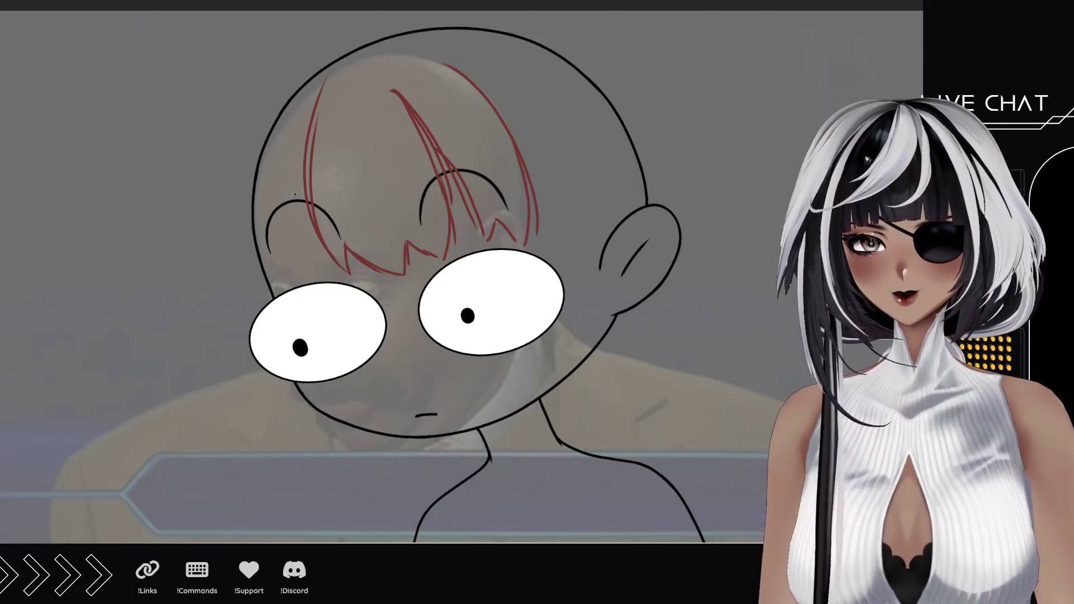
left_click_drag(309, 148, 297, 250)
key("ctrl+z")
left_click_drag(306, 147, 275, 281)
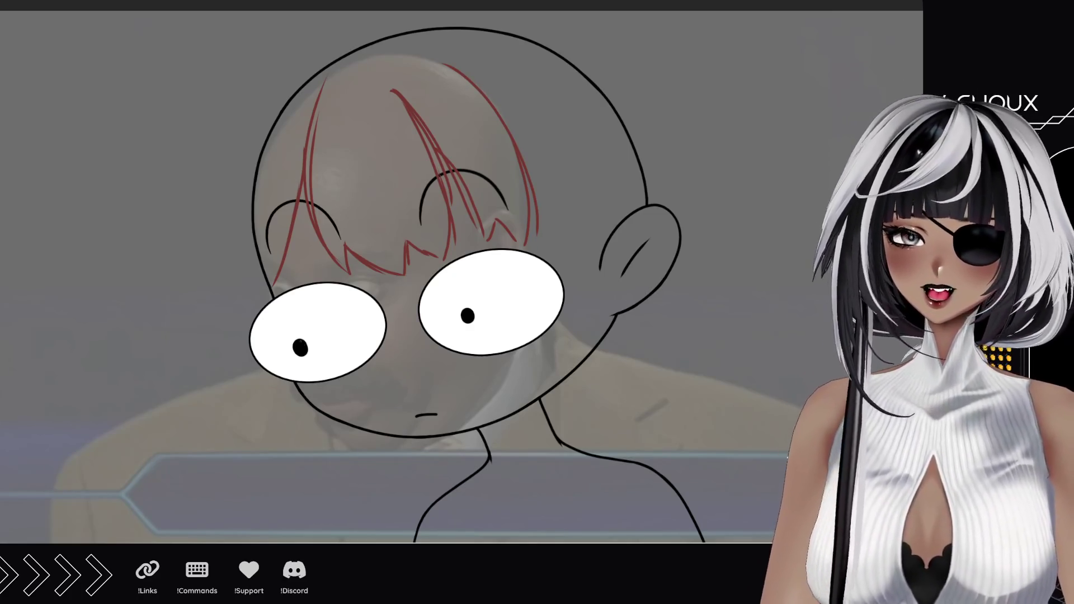
Add red strands along the head's left edge and curving over the upper right.
left_click_drag(274, 297, 258, 128)
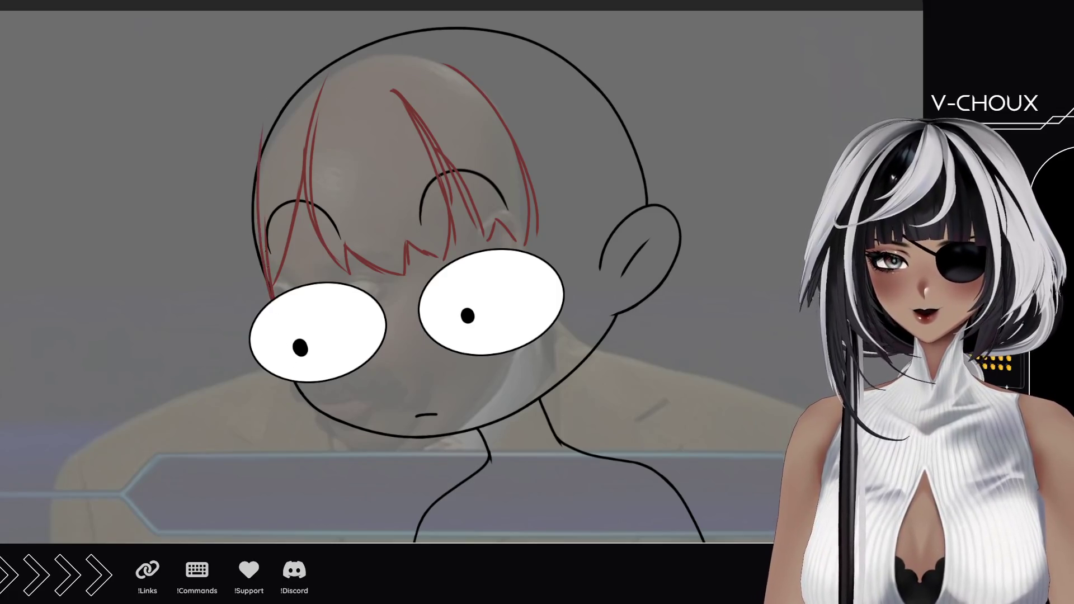
left_click_drag(256, 238, 269, 99)
left_click_drag(262, 146, 309, 52)
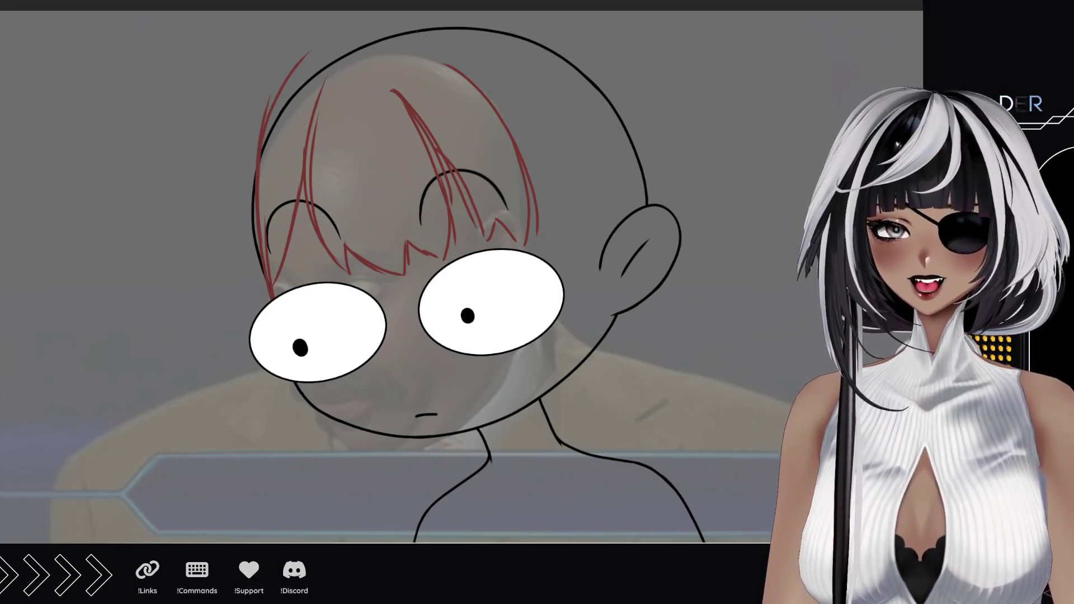
left_click_drag(430, 29, 523, 114)
key("ctrl+z")
left_click_drag(411, 27, 515, 127)
left_click_drag(481, 67, 545, 212)
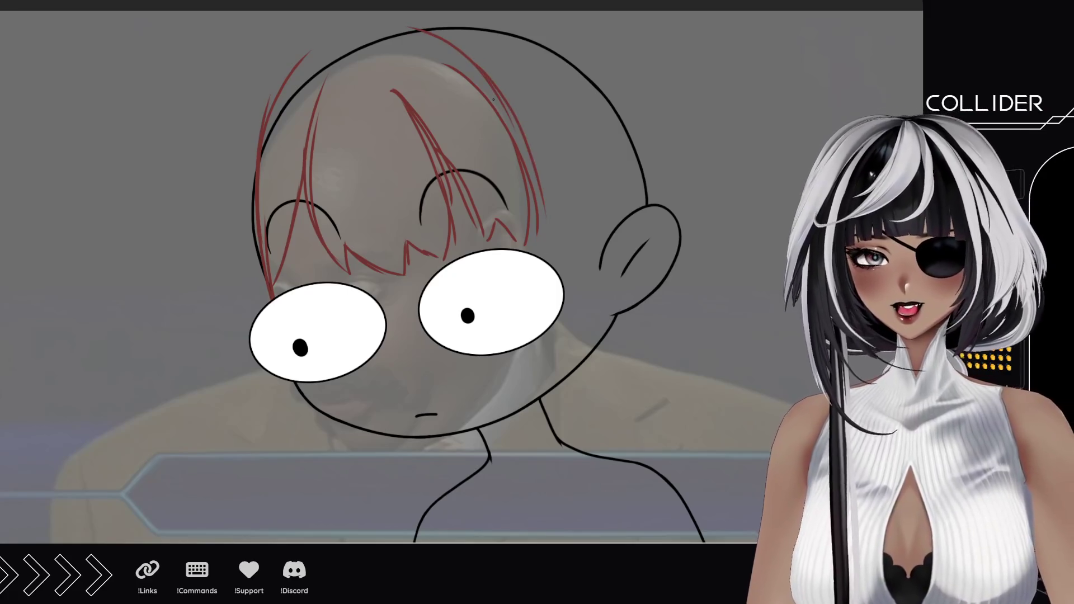
Draw hair falling down the head's right side past the right eye and ear.
left_click_drag(494, 99, 552, 265)
left_click_drag(547, 227, 556, 389)
left_click_drag(560, 315, 545, 444)
mouse_move(576, 382)
left_mouse_down()
mouse_move(547, 446)
mouse_move(565, 461)
left_mouse_up()
left_click_drag(625, 381, 562, 471)
left_click_drag(629, 358, 584, 450)
left_click_drag(618, 416, 681, 299)
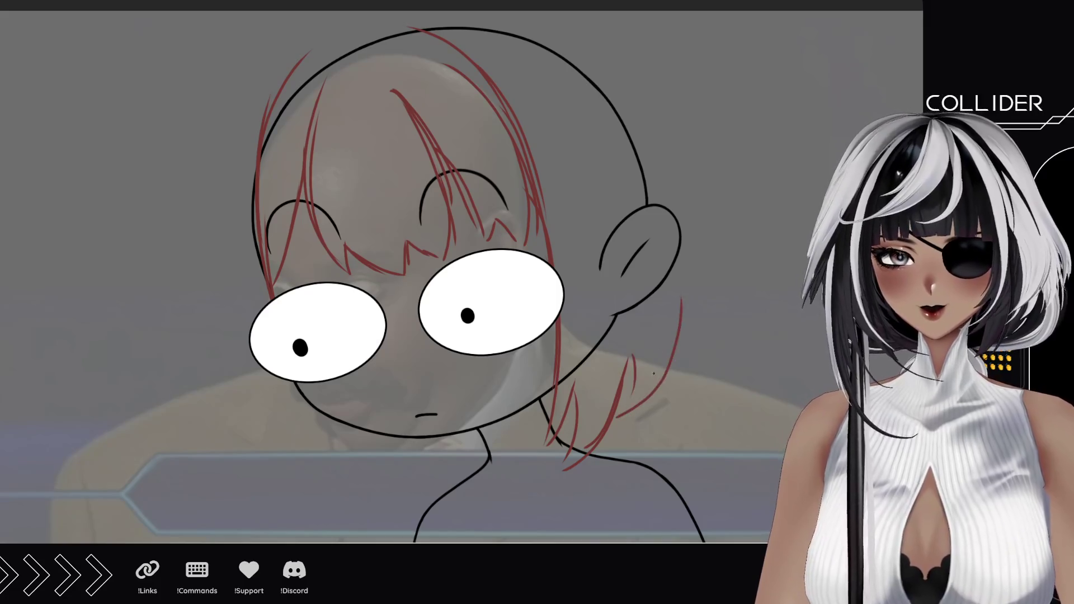
left_click_drag(665, 383, 658, 218)
Sketch hair hanging below both cheeks and long strands down the face's left side.
left_click_drag(316, 412, 374, 491)
mouse_move(247, 400)
left_mouse_down()
mouse_move(313, 481)
mouse_move(269, 488)
left_mouse_up()
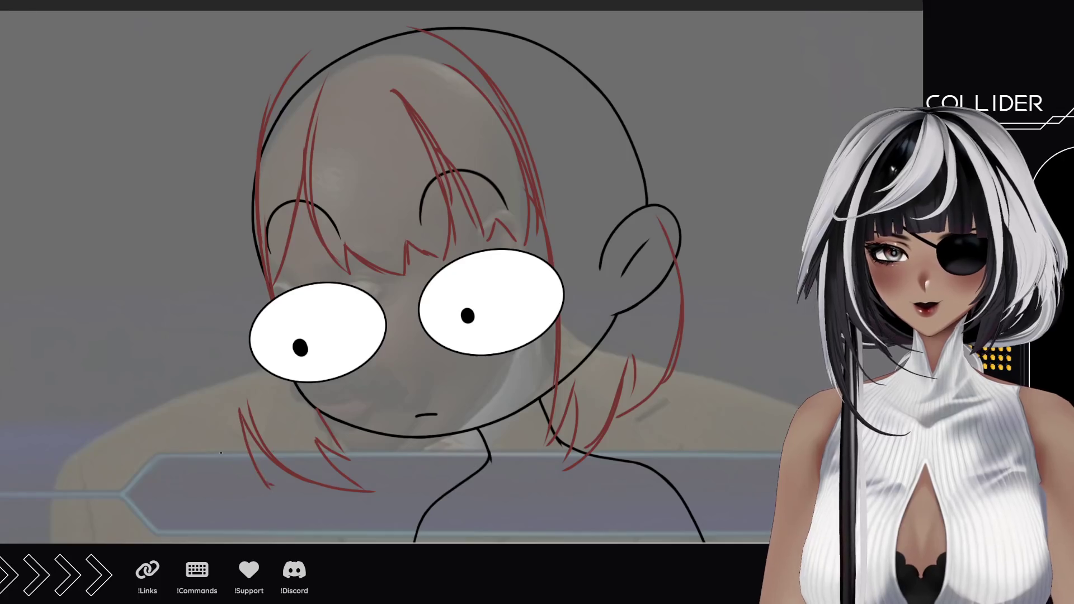
mouse_move(179, 327)
left_mouse_down()
mouse_move(263, 483)
mouse_move(151, 416)
left_mouse_up()
left_click_drag(174, 378, 137, 425)
left_click_drag(163, 331, 143, 417)
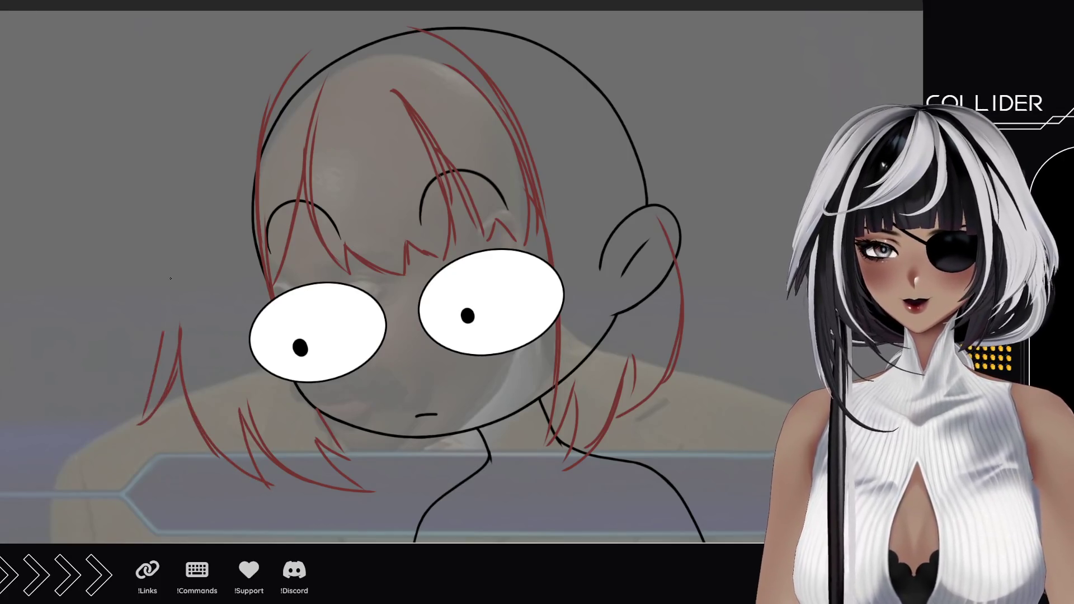
left_click_drag(168, 206, 157, 387)
left_click_drag(176, 158, 167, 338)
left_click_drag(218, 66, 173, 287)
left_click_drag(191, 148, 183, 186)
left_click_drag(269, 12, 189, 149)
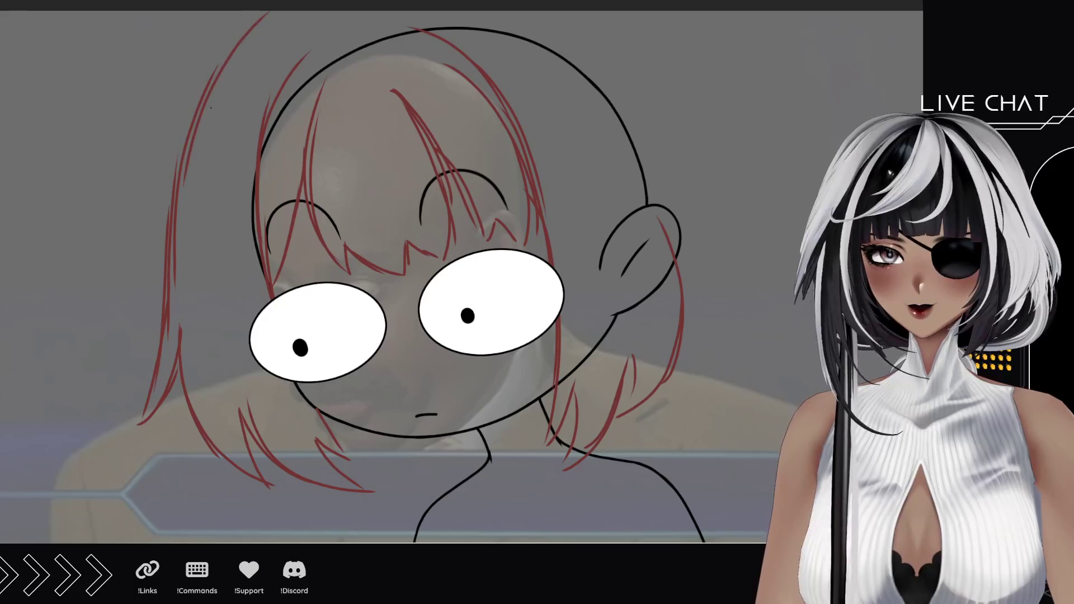
left_click_drag(312, 11, 208, 101)
scroll(410, 451, "down", 5)
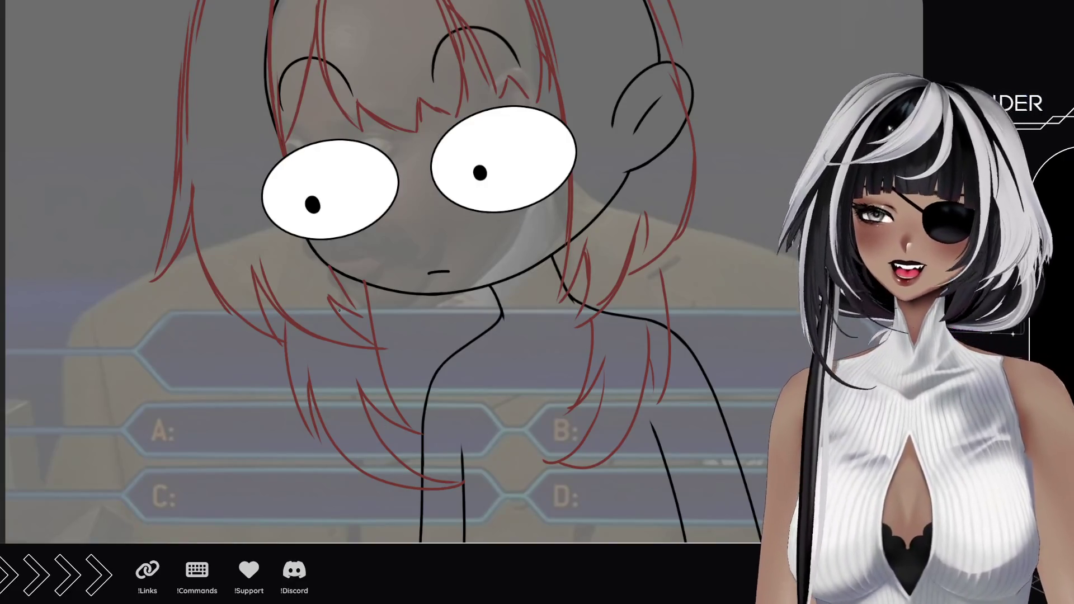
Draw a large red curve above the top right of the head.
scroll(344, 275, "up", 2)
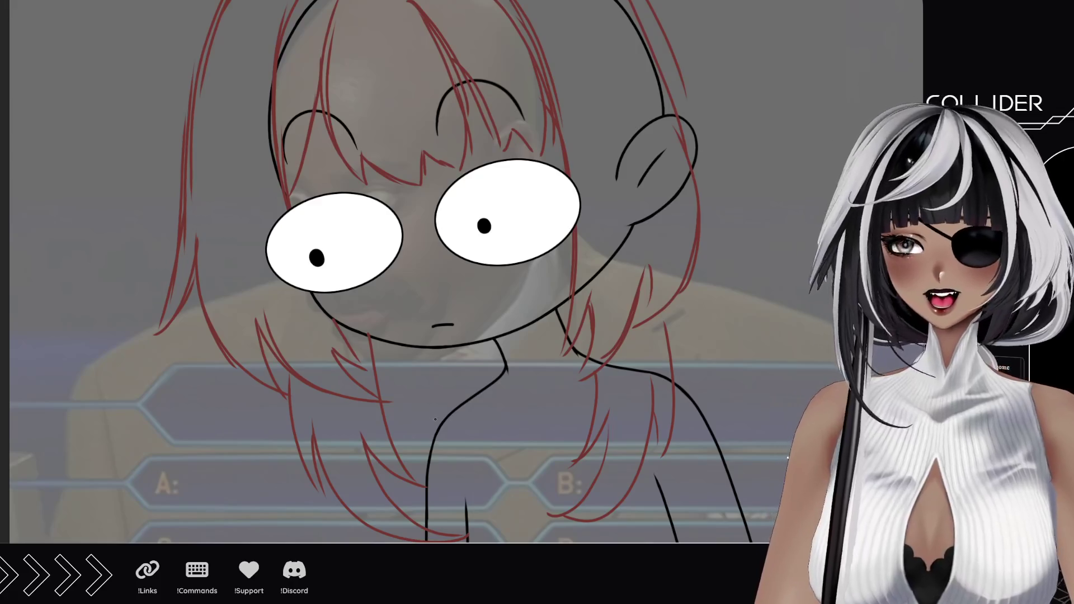
scroll(435, 419, "down", 1)
scroll(492, 397, "up", 2)
scroll(552, 376, "down", 2)
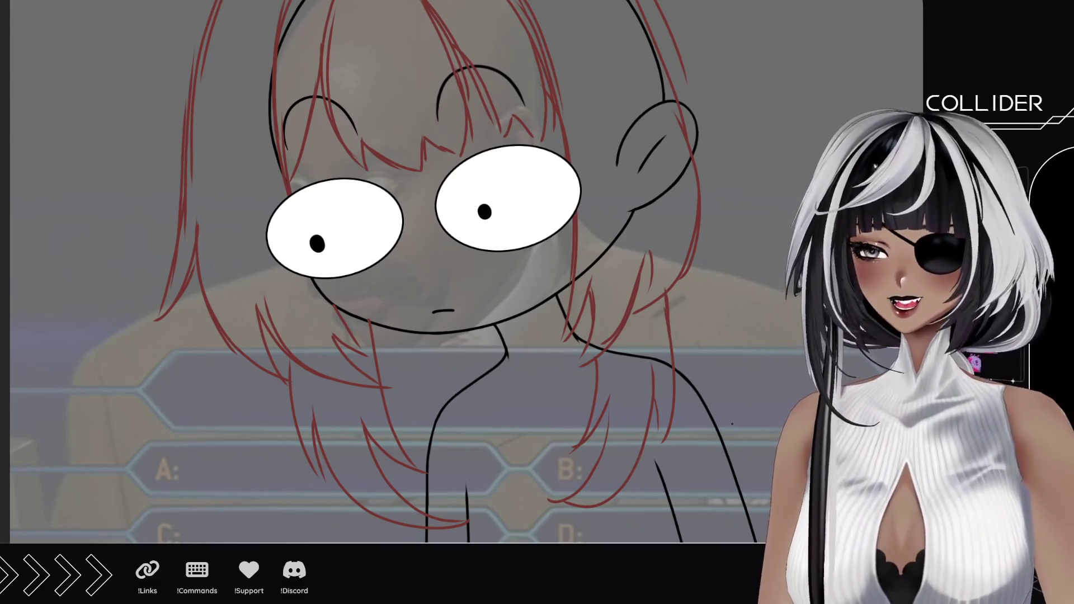
left_click_drag(619, 266, 595, 341)
mouse_move(598, 208)
left_mouse_down()
mouse_move(616, 257)
mouse_move(592, 247)
mouse_move(623, 227)
left_mouse_up()
mouse_move(589, 27)
left_mouse_down()
mouse_move(636, 61)
mouse_move(711, 60)
mouse_move(752, 25)
left_mouse_up()
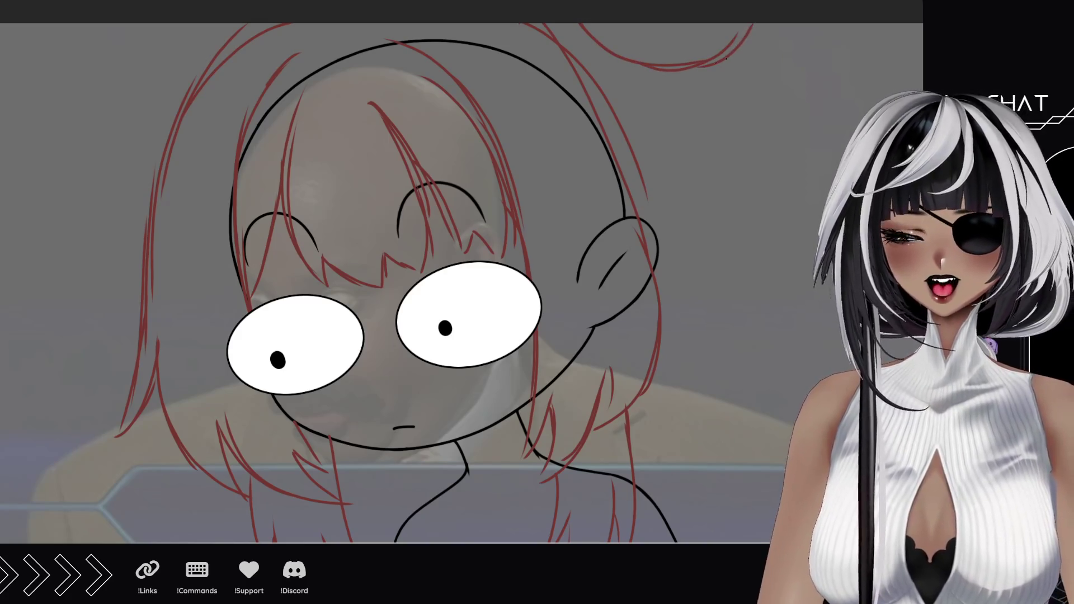
Sketch red arcs above the head's upper left, undoing the last ones.
left_click_drag(312, 208, 391, 223)
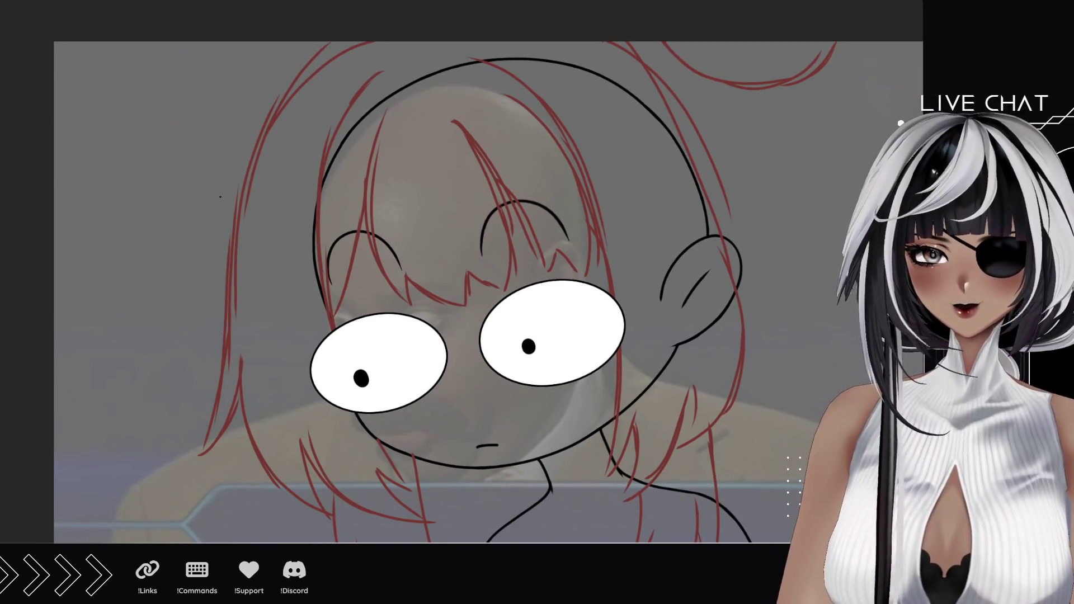
mouse_move(220, 197)
left_mouse_down()
mouse_move(159, 101)
mouse_move(174, 53)
mouse_move(183, 128)
left_mouse_up()
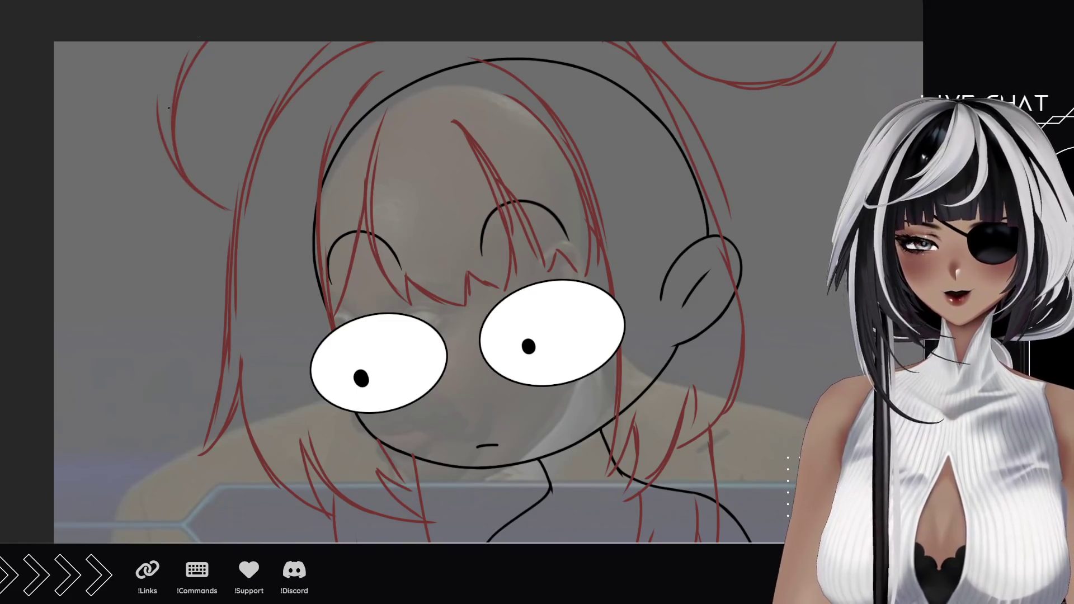
left_click_drag(167, 168, 193, 42)
left_click_drag(168, 108, 167, 139)
left_click_drag(193, 66, 239, 42)
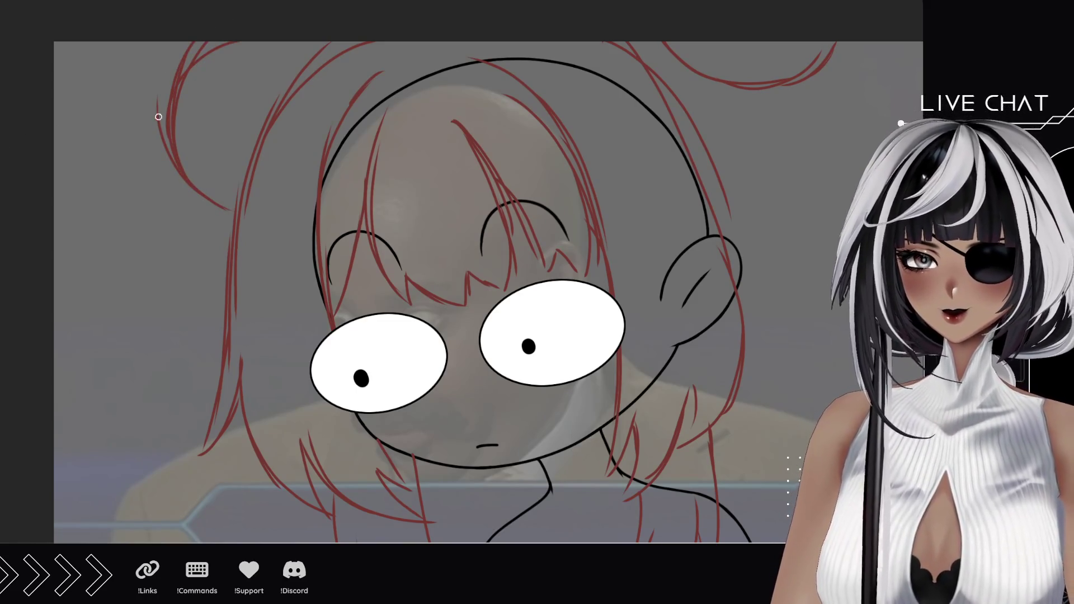
key("ctrl+z")
key("ctrl+z")
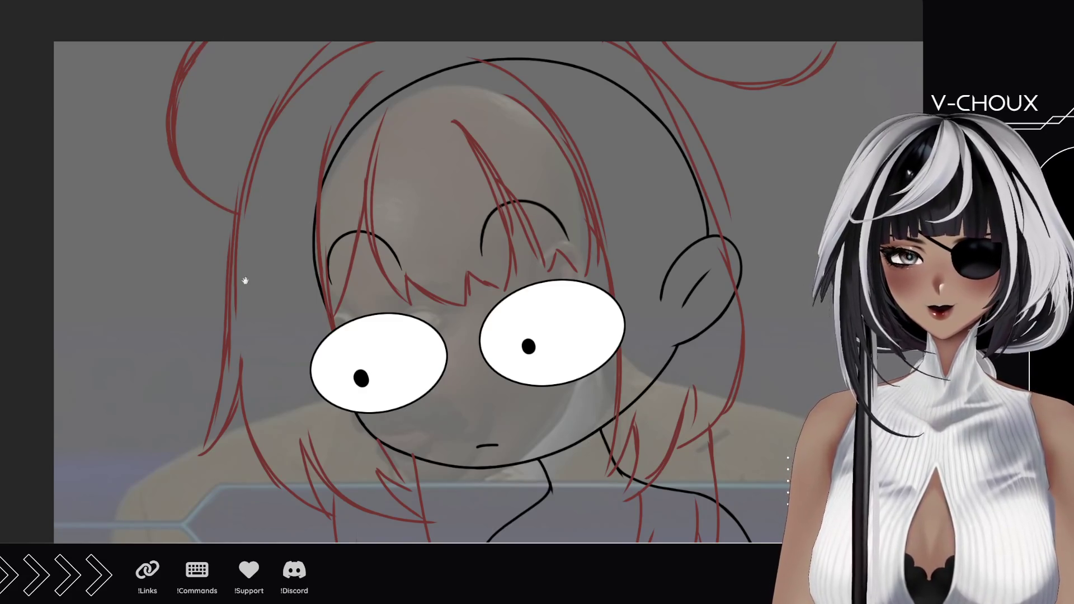
left_click_drag(594, 259, 499, 295)
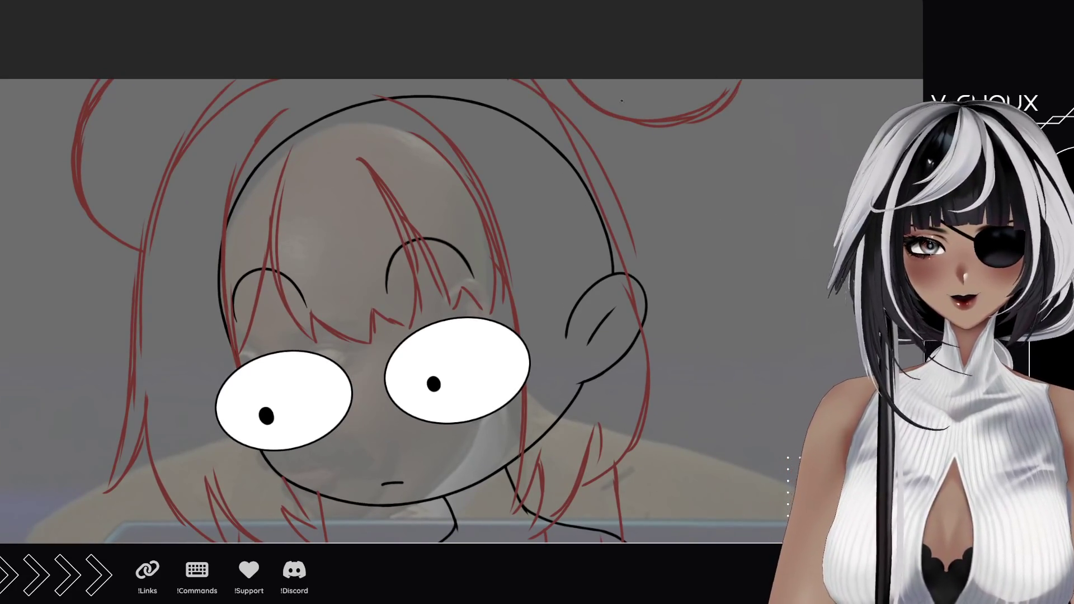
left_click_drag(607, 279, 601, 207)
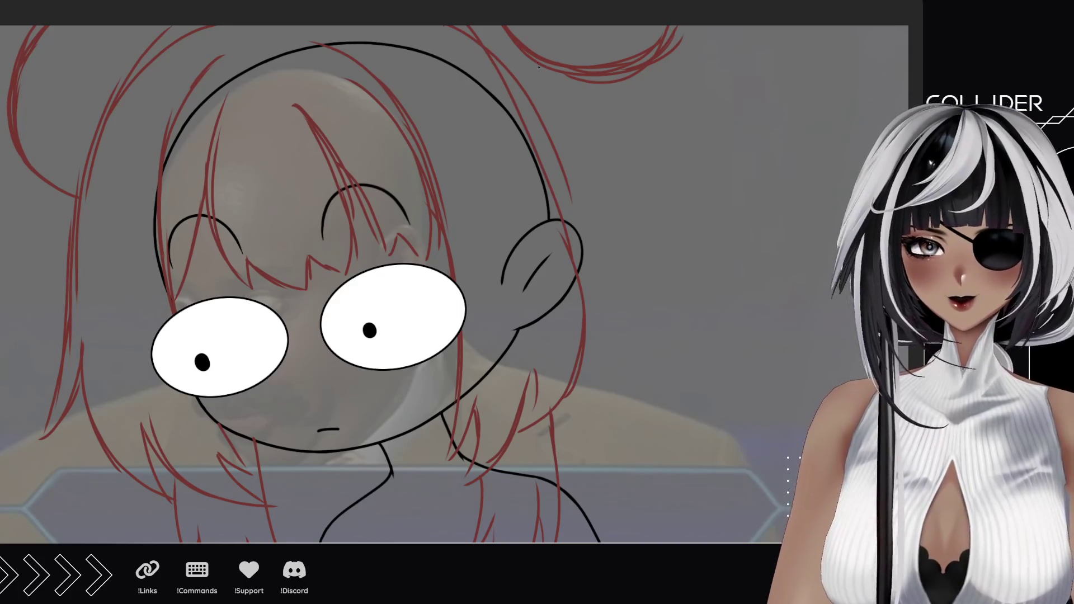
Draw a long red hair sweep to the right and a long strand down the left side.
left_click_drag(538, 67, 833, 261)
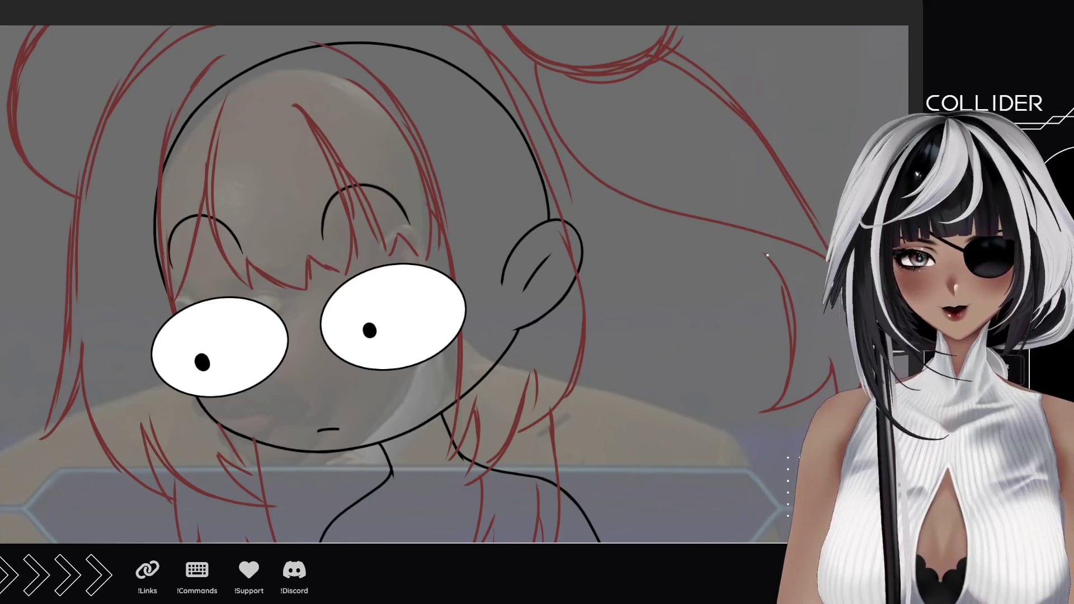
mouse_move(465, 321)
left_mouse_down()
mouse_move(551, 263)
mouse_move(688, 240)
mouse_move(706, 248)
left_mouse_up()
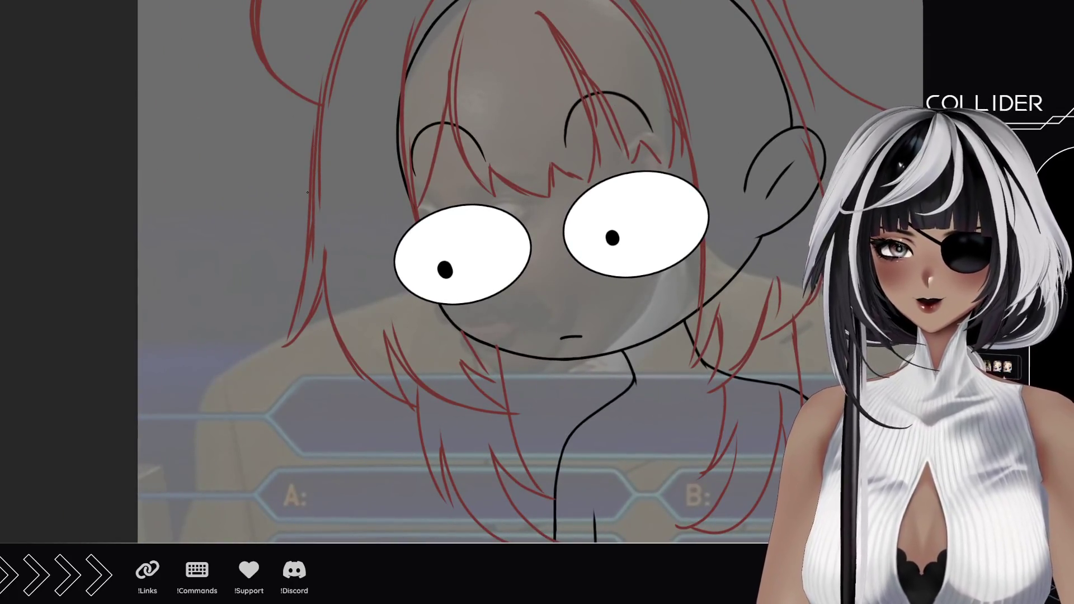
left_click_drag(305, 256, 189, 457)
key("ctrl+z")
mouse_move(308, 255)
left_mouse_down()
mouse_move(176, 434)
mouse_move(175, 487)
left_mouse_up()
key("ctrl+z")
mouse_move(307, 257)
left_mouse_down()
mouse_move(166, 434)
mouse_move(171, 489)
mouse_move(186, 452)
mouse_move(279, 496)
left_mouse_up()
left_click_drag(218, 356, 272, 491)
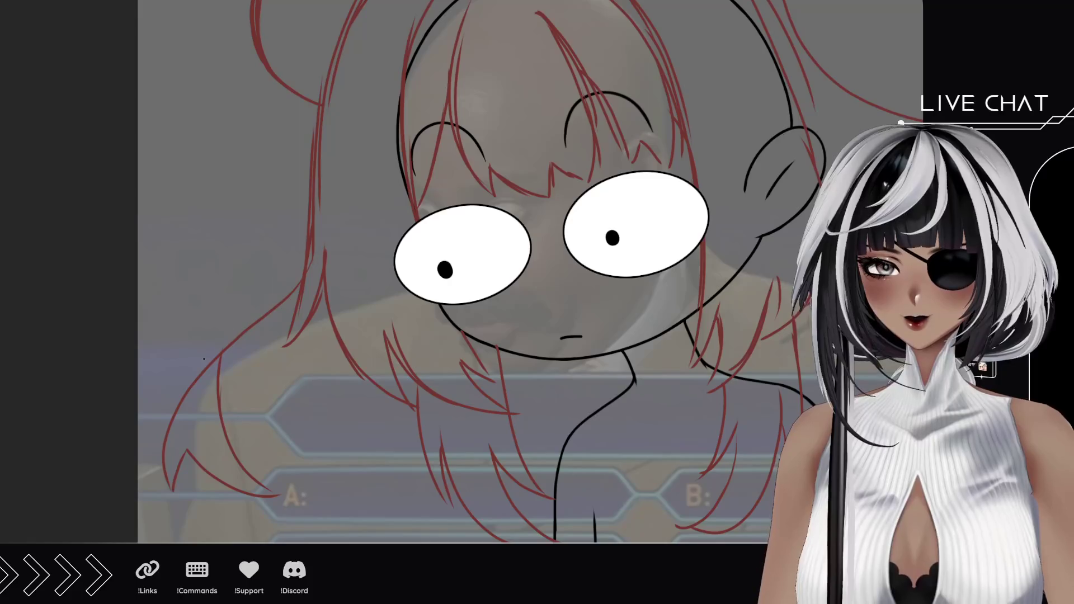
Add more left-side strands and long hair ends sweeping down to the right.
left_click_drag(251, 220, 193, 393)
key("ctrl+z")
left_click_drag(264, 188, 186, 367)
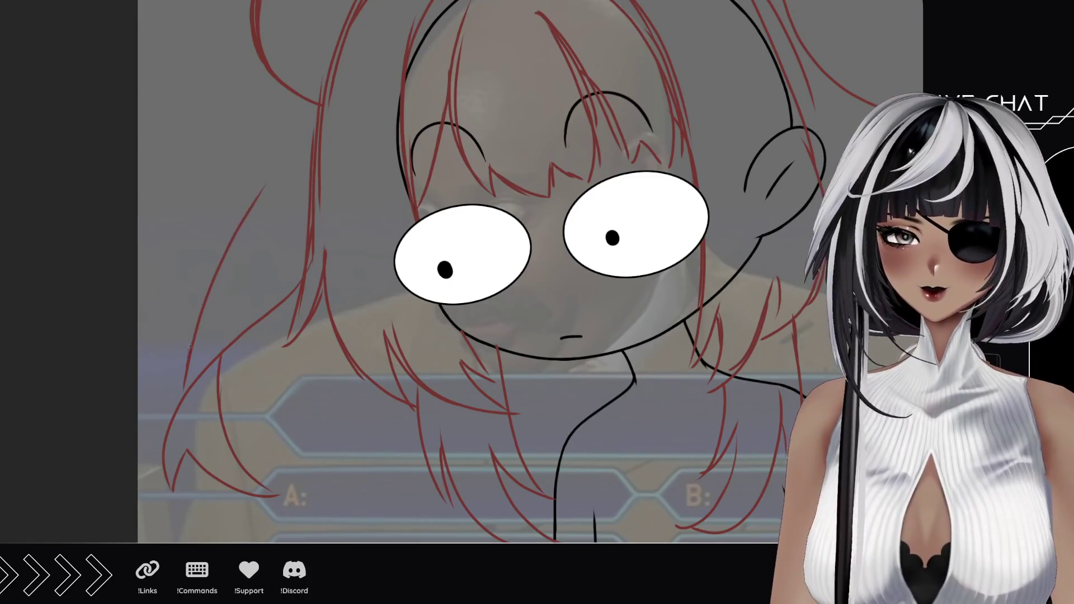
mouse_move(298, 145)
left_mouse_down()
mouse_move(188, 352)
mouse_move(228, 255)
left_mouse_up()
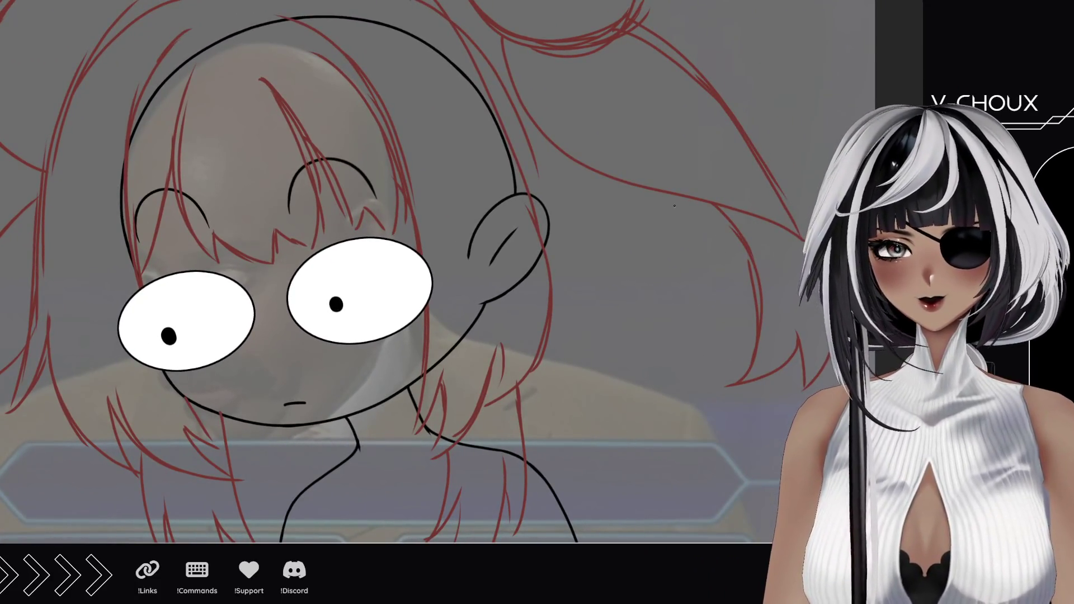
left_click_drag(660, 193, 748, 257)
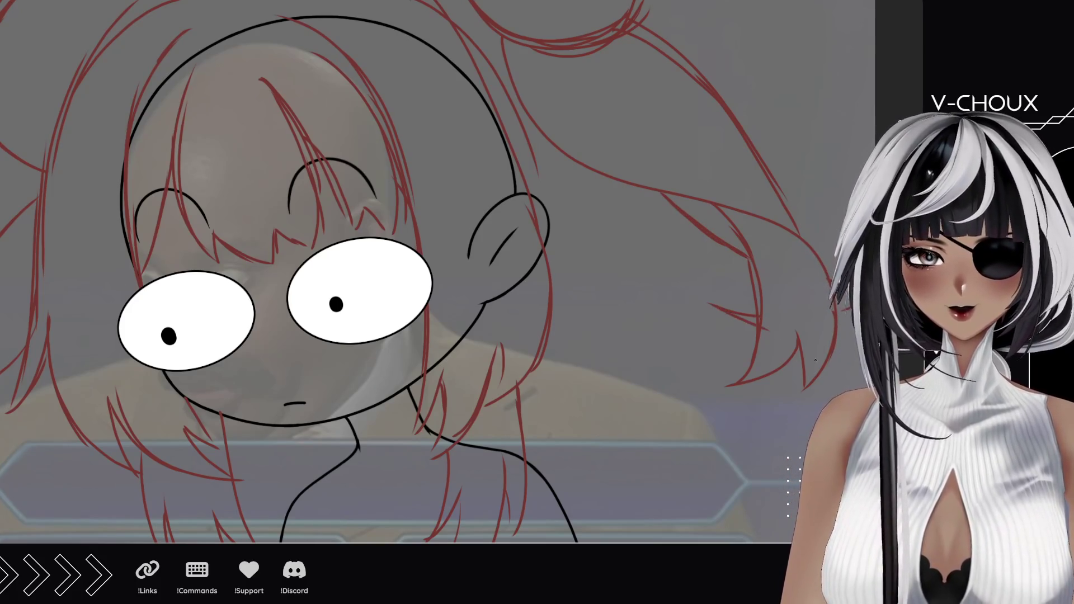
scroll(704, 338, "down", 3)
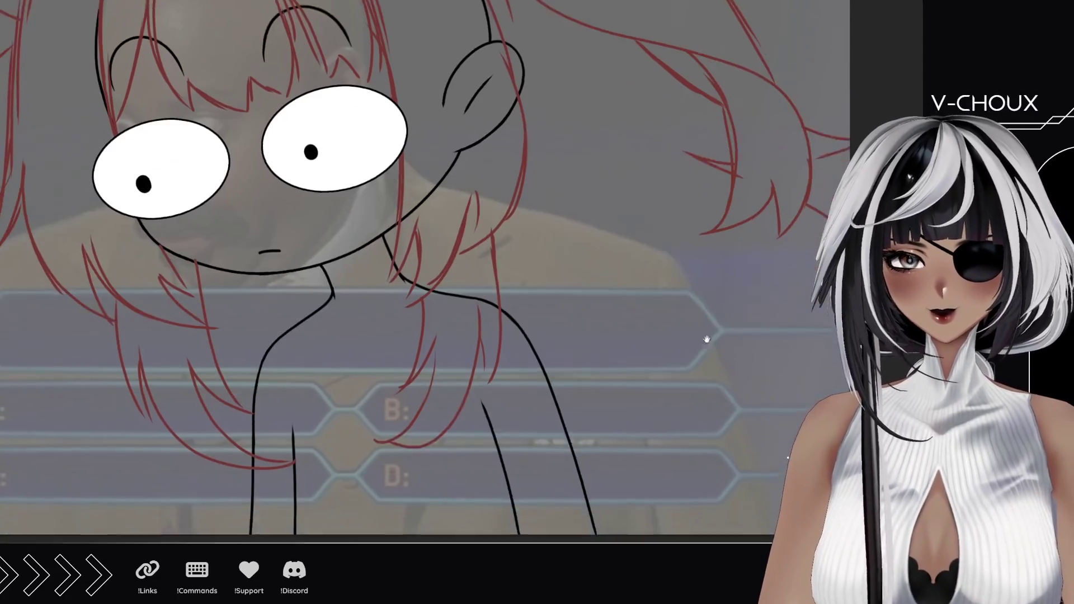
left_click_drag(528, 161, 799, 411)
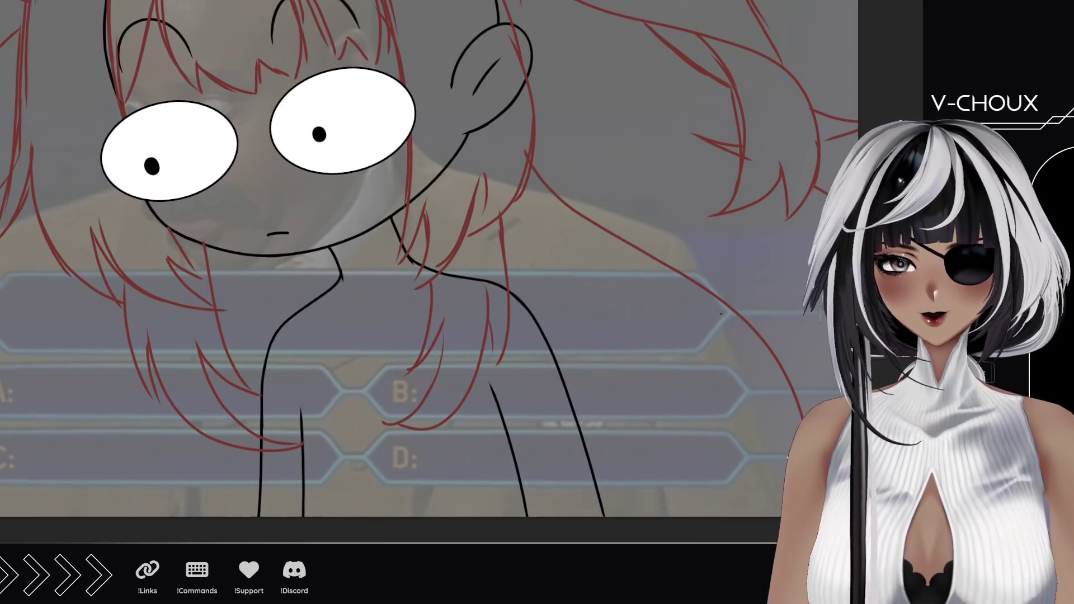
Sketch strands on the figure's left side and vertical strands beside the right arm.
left_click_drag(372, 431, 555, 381)
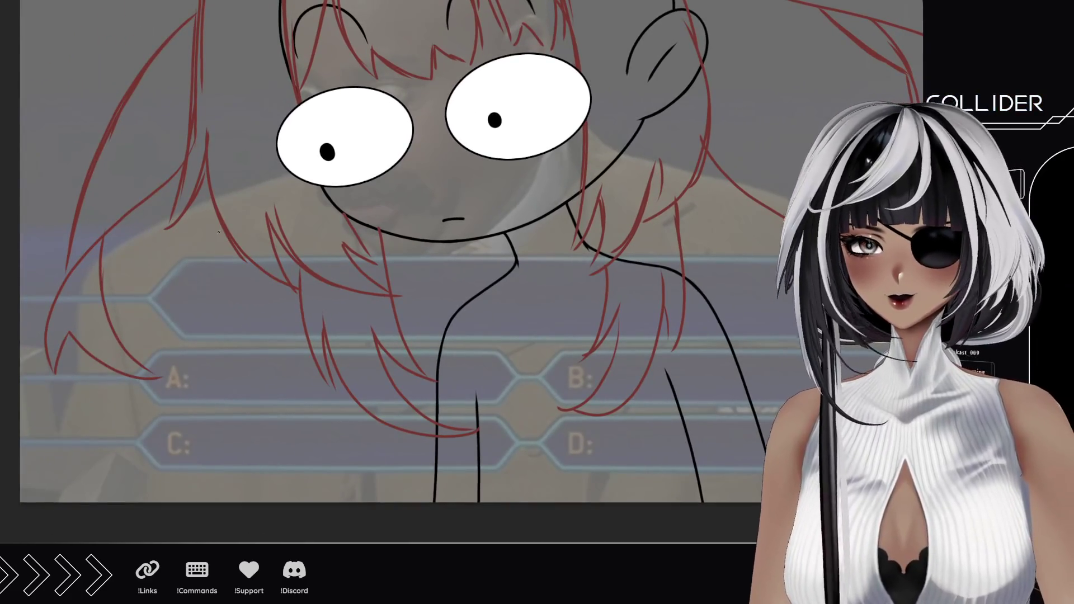
left_click_drag(232, 252, 88, 473)
left_click_drag(194, 455, 99, 473)
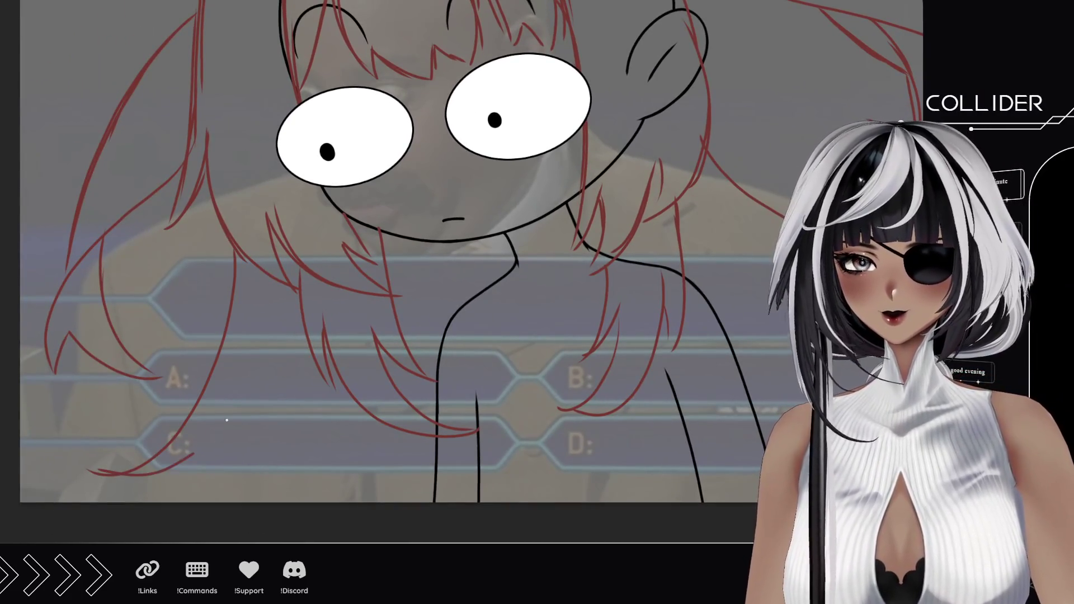
mouse_move(240, 404)
left_mouse_down()
mouse_move(194, 454)
mouse_move(230, 503)
left_mouse_up()
mouse_move(439, 271)
left_mouse_down()
mouse_move(365, 448)
mouse_move(326, 283)
mouse_move(307, 268)
left_mouse_up()
mouse_move(353, 386)
left_mouse_down()
mouse_move(463, 338)
mouse_move(534, 364)
left_mouse_up()
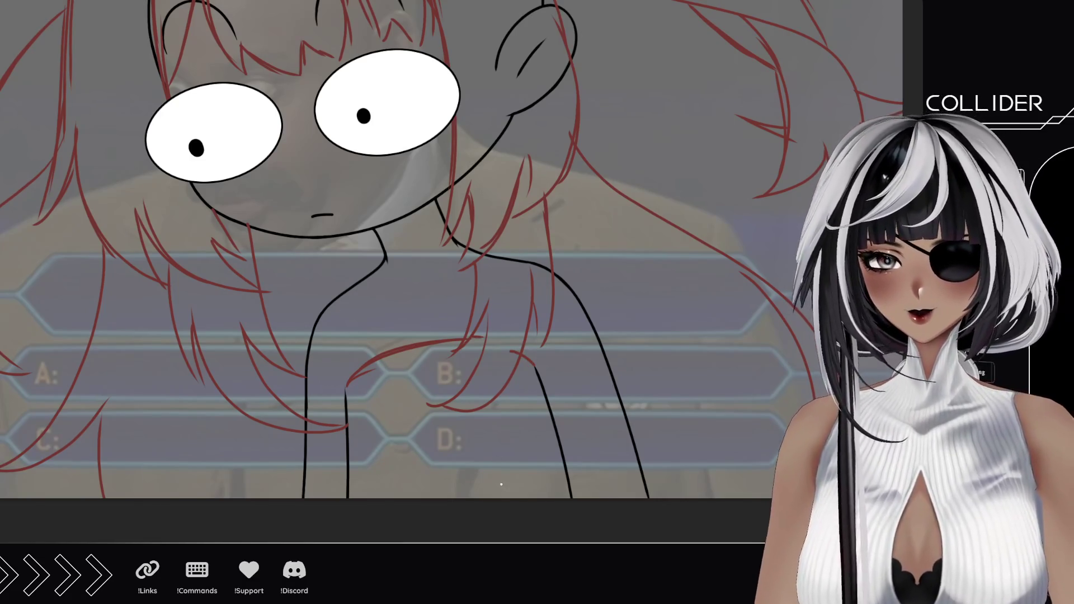
mouse_move(500, 496)
left_mouse_down()
mouse_move(491, 408)
mouse_move(495, 449)
left_mouse_up()
left_click_drag(490, 404, 495, 498)
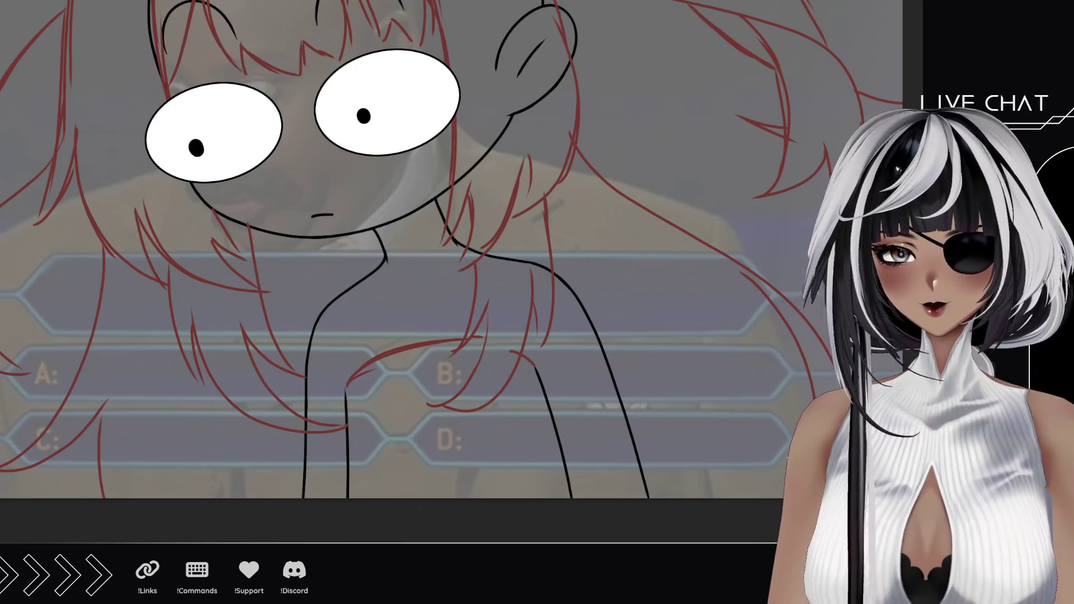
Add strands rising from the bottom, over the right shoulder and right of the body.
mouse_move(417, 498)
left_mouse_down()
mouse_move(386, 422)
mouse_move(284, 344)
left_mouse_up()
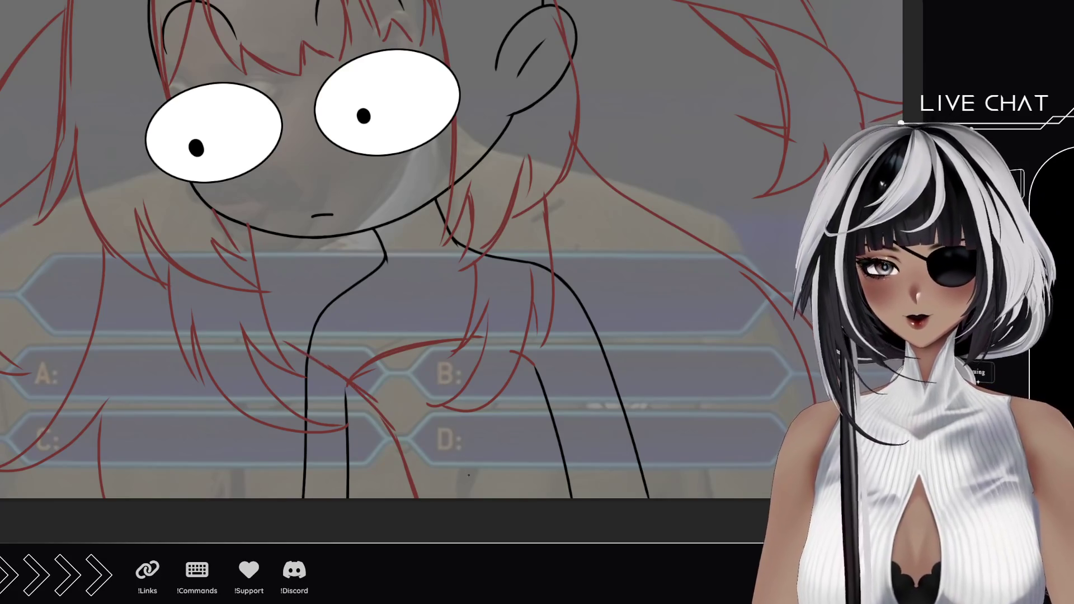
left_click_drag(458, 497, 475, 411)
left_click_drag(526, 342, 604, 273)
left_click_drag(565, 306, 614, 245)
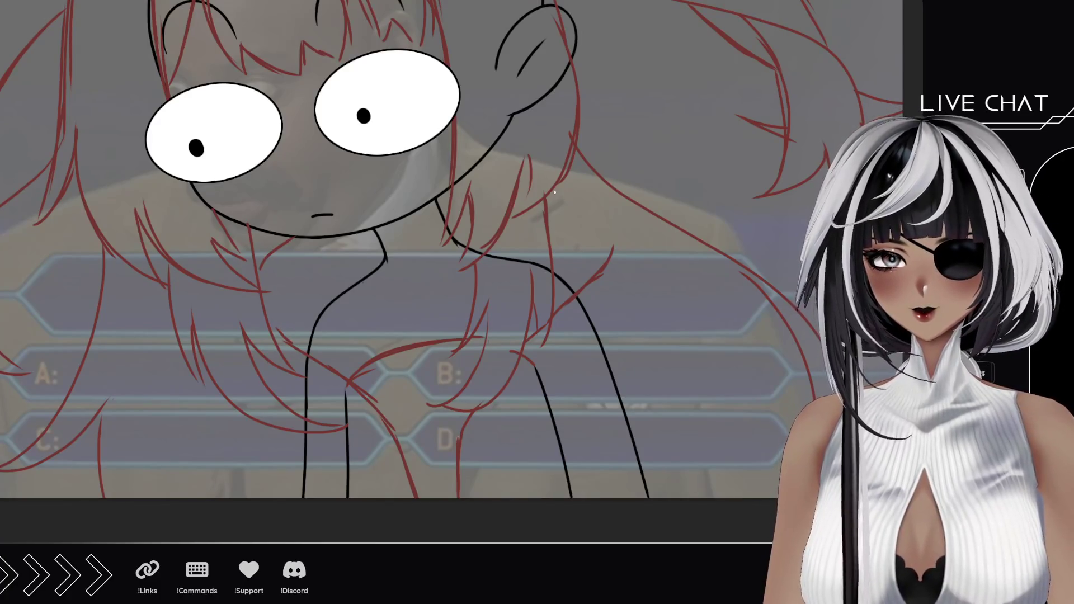
mouse_move(560, 185)
left_mouse_down()
mouse_move(608, 221)
mouse_move(614, 273)
mouse_move(615, 197)
mouse_move(654, 229)
mouse_move(667, 255)
left_mouse_up()
left_click_drag(511, 426, 649, 348)
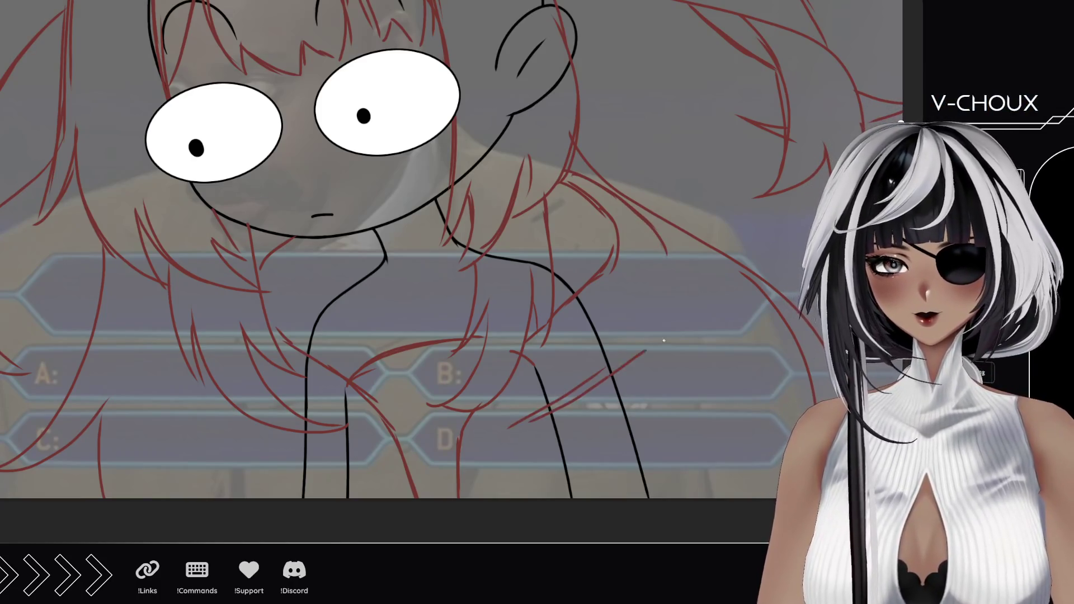
left_click_drag(604, 382, 667, 320)
mouse_move(660, 254)
left_mouse_down()
mouse_move(690, 288)
mouse_move(662, 343)
left_mouse_up()
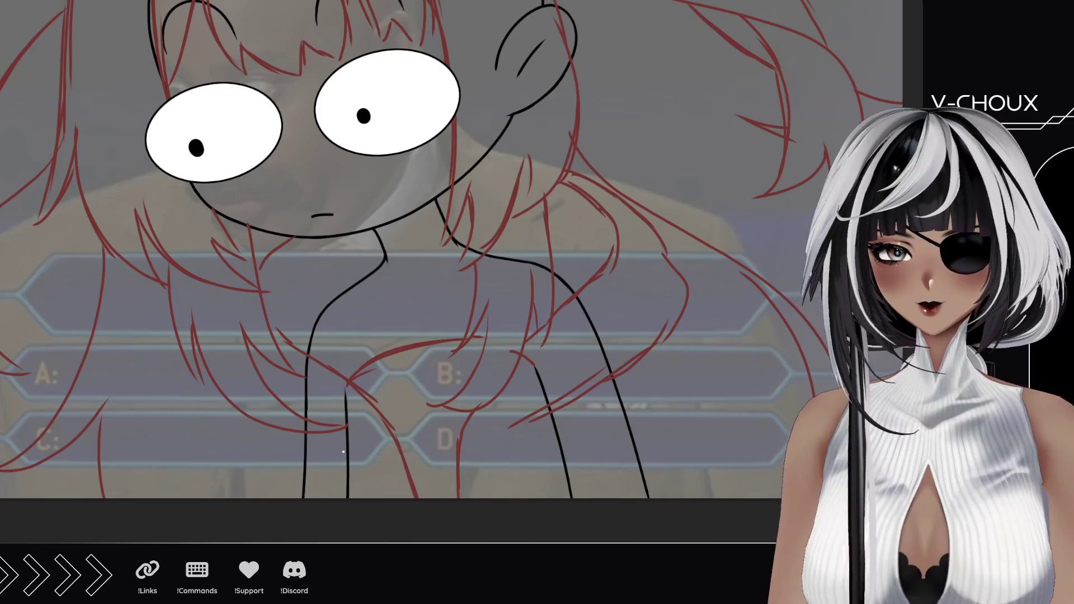
mouse_move(380, 462)
left_mouse_down()
mouse_move(263, 439)
mouse_move(235, 401)
left_mouse_up()
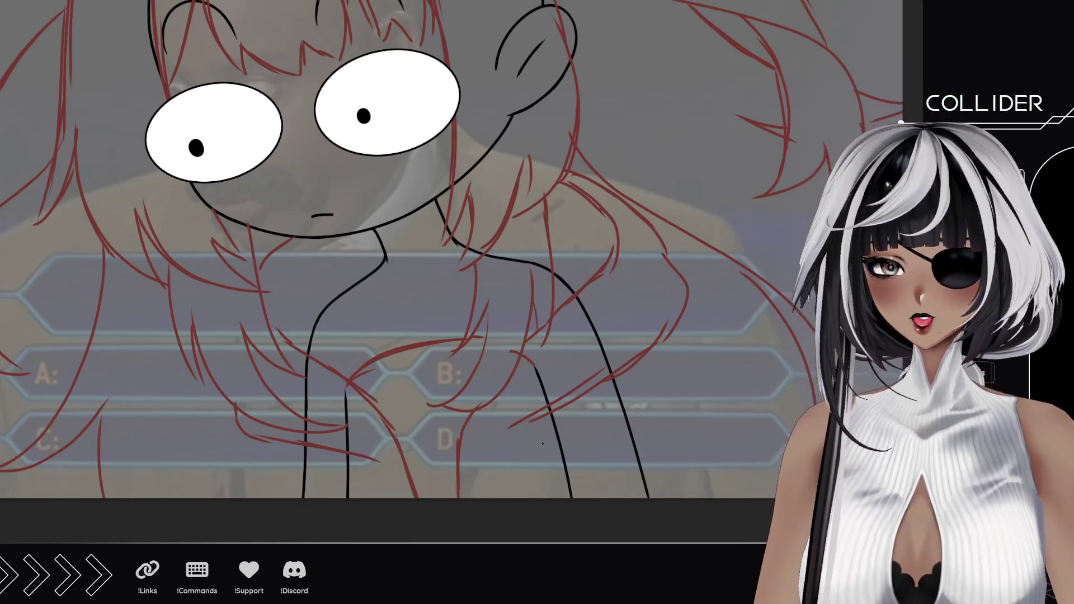
Fill in extra hair strands near the bottom and along the right side.
mouse_move(543, 458)
left_mouse_down()
mouse_move(538, 499)
mouse_move(536, 453)
left_mouse_up()
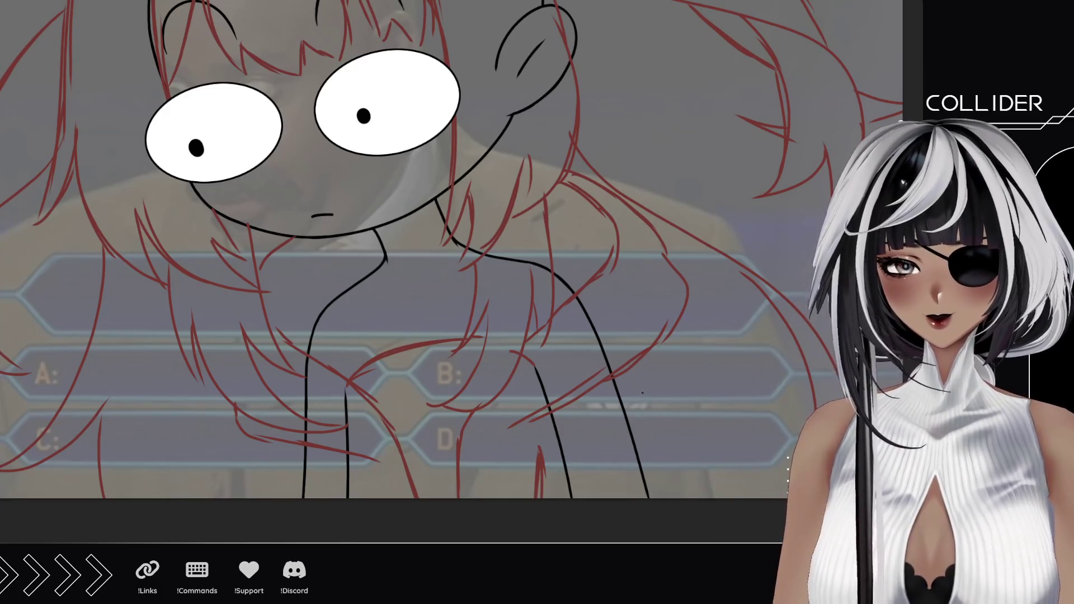
mouse_move(623, 370)
left_mouse_down()
mouse_move(660, 417)
mouse_move(691, 497)
left_mouse_up()
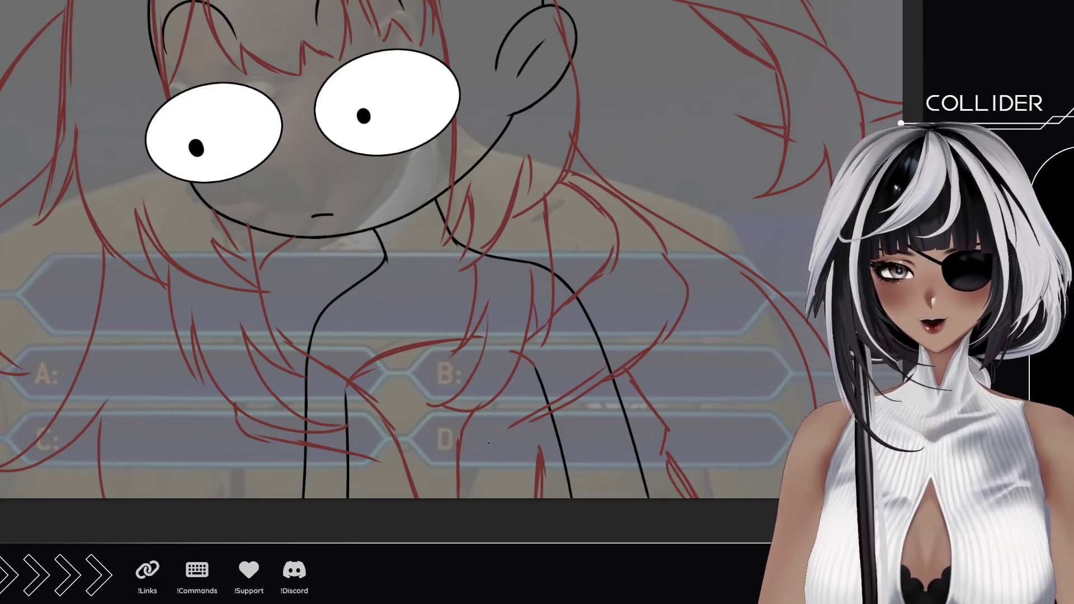
left_click_drag(315, 448, 311, 498)
left_click_drag(272, 440, 252, 498)
left_click_drag(264, 475, 258, 498)
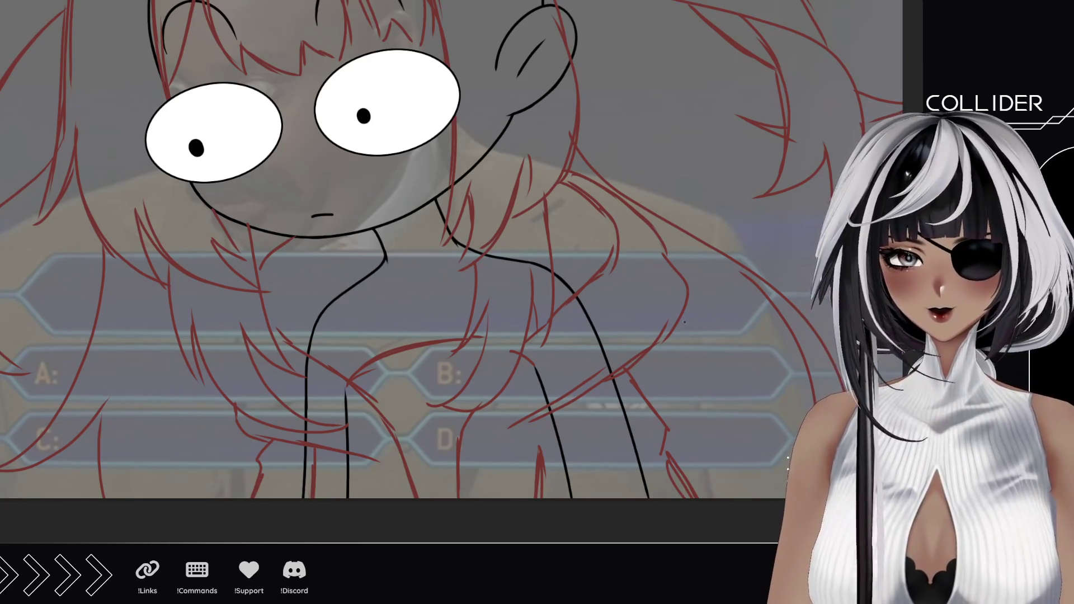
mouse_move(666, 255)
left_mouse_down()
mouse_move(680, 273)
mouse_move(654, 384)
left_mouse_up()
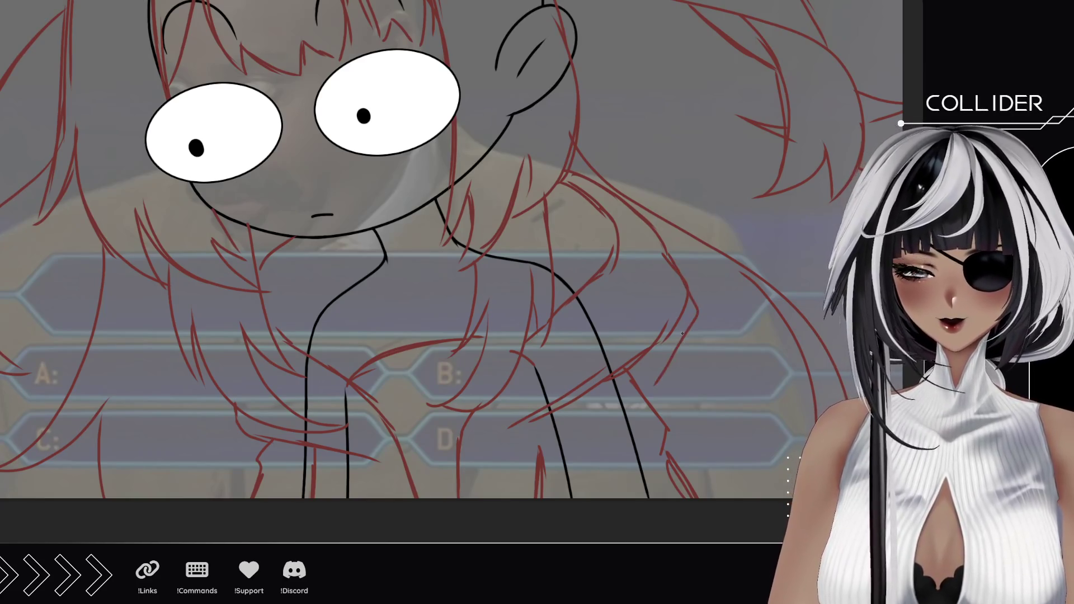
left_click_drag(689, 306, 662, 405)
left_click_drag(688, 347, 661, 406)
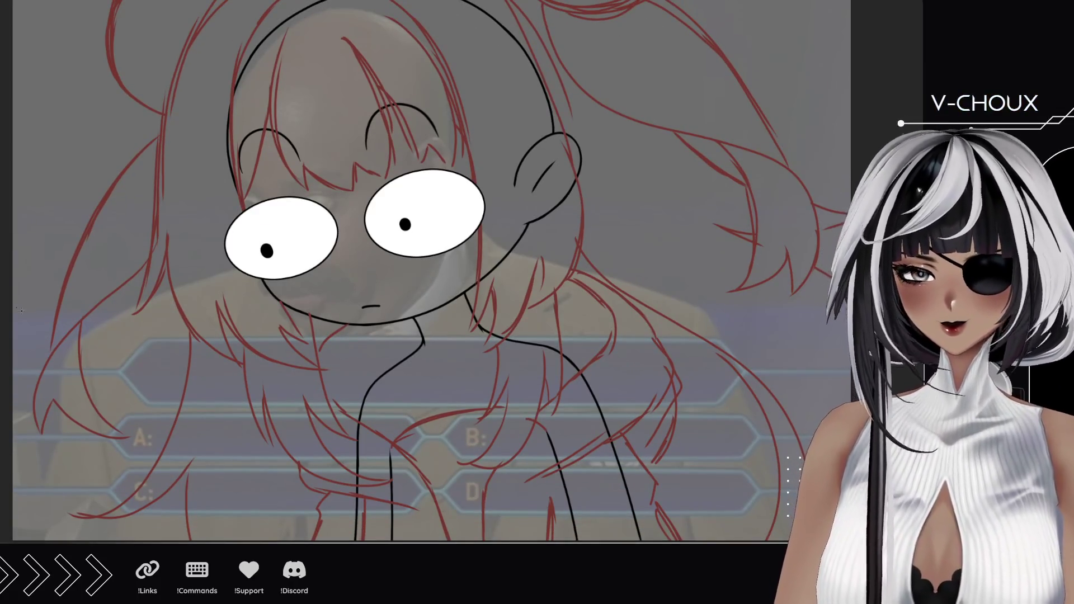
left_click(439, 389)
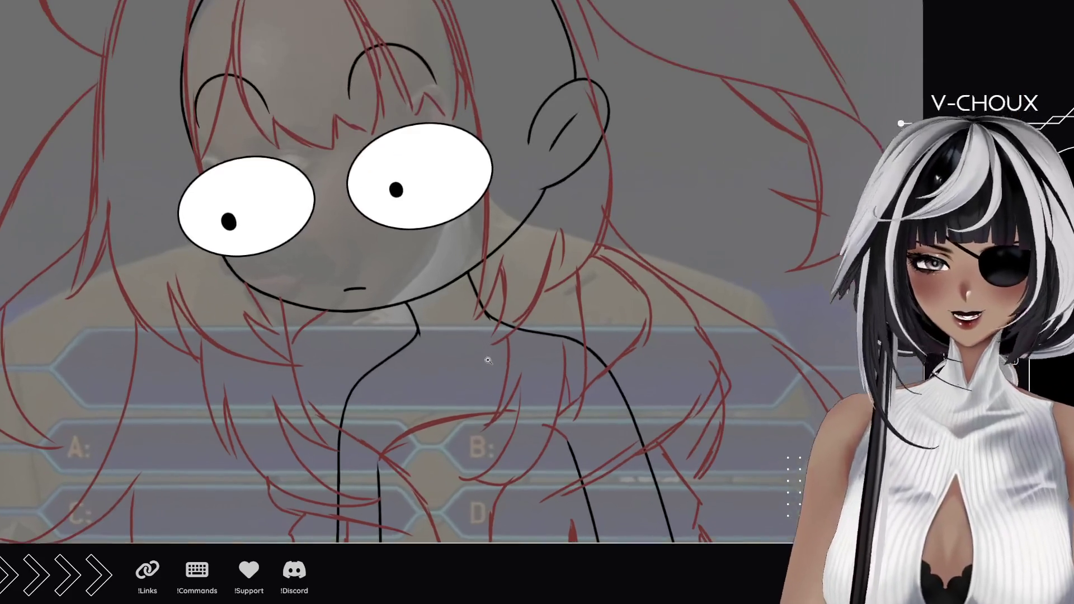
Zoom in on the neck and draw a red ribbon band around it.
left_click(438, 379)
left_click(451, 387)
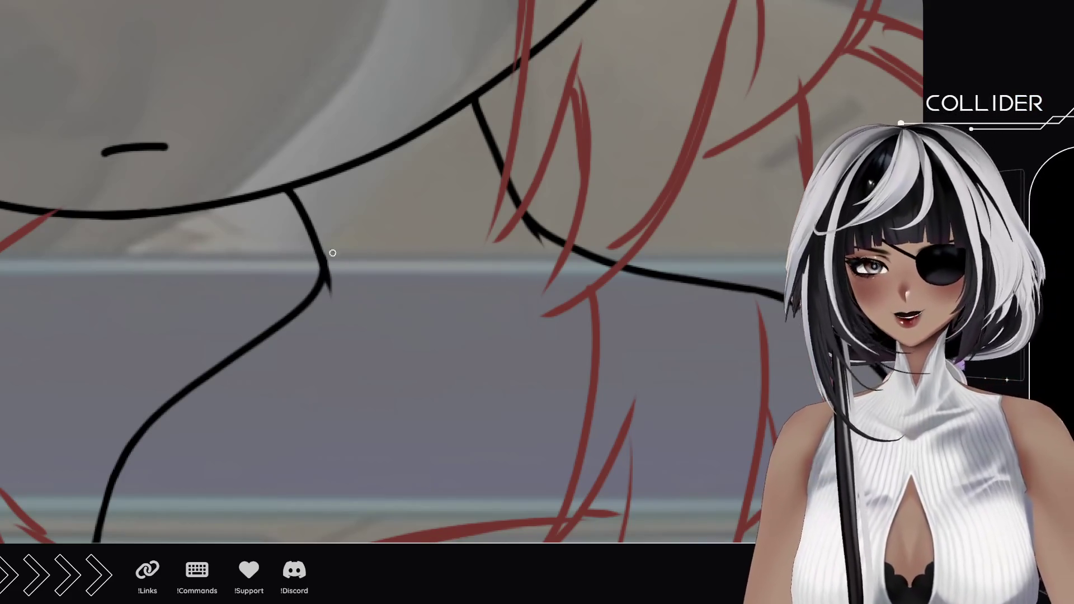
left_click_drag(309, 235, 420, 217)
key("ctrl+z")
left_click_drag(307, 235, 480, 157)
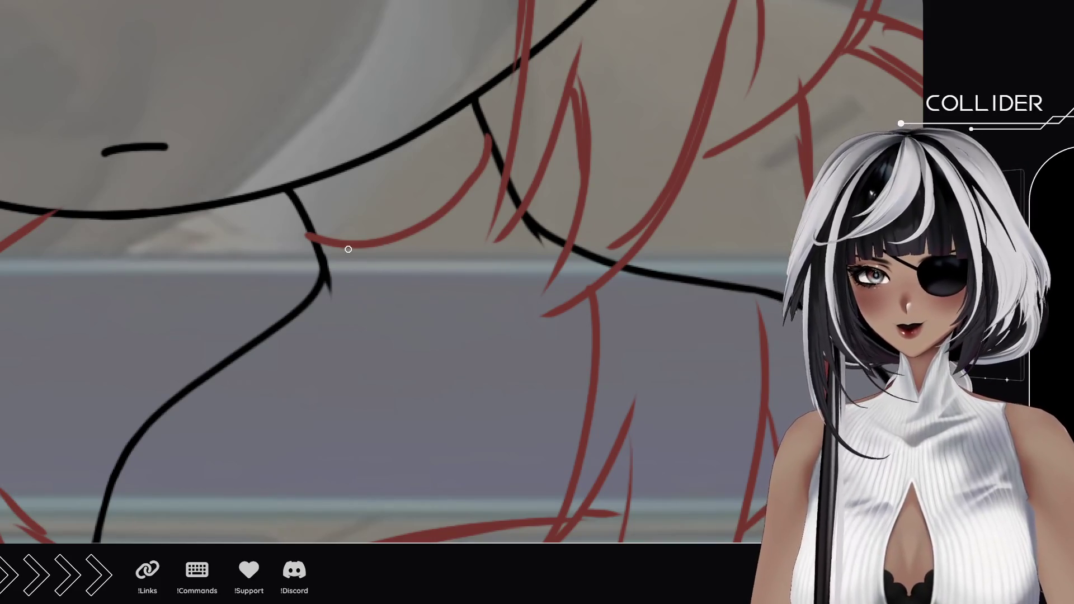
mouse_move(313, 227)
left_mouse_down()
mouse_move(394, 242)
mouse_move(438, 203)
left_mouse_up()
mouse_move(373, 239)
left_mouse_down()
mouse_move(455, 186)
mouse_move(493, 141)
mouse_move(388, 242)
mouse_move(352, 341)
mouse_move(401, 387)
mouse_move(392, 246)
mouse_move(400, 322)
left_mouse_up()
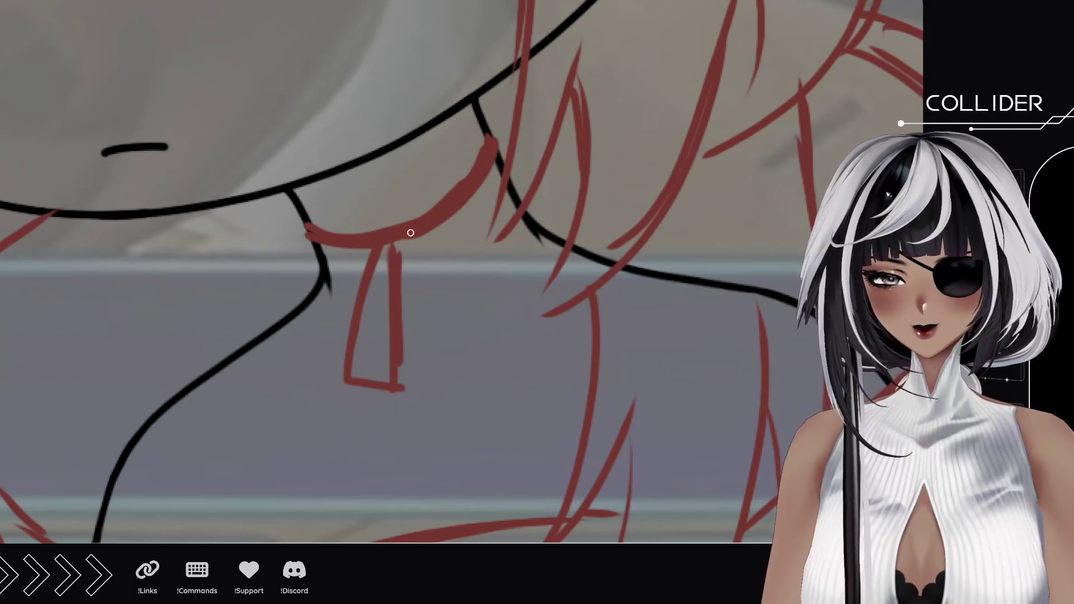
Sketch the bow's two loops and hanging ribbon tails, then view the whole character.
mouse_move(415, 234)
left_mouse_down()
mouse_move(510, 310)
mouse_move(458, 326)
mouse_move(462, 335)
left_mouse_up()
mouse_move(407, 257)
left_mouse_down()
mouse_move(481, 461)
mouse_move(419, 456)
left_mouse_up()
mouse_move(407, 400)
left_mouse_down()
mouse_move(418, 470)
mouse_move(411, 302)
left_mouse_up()
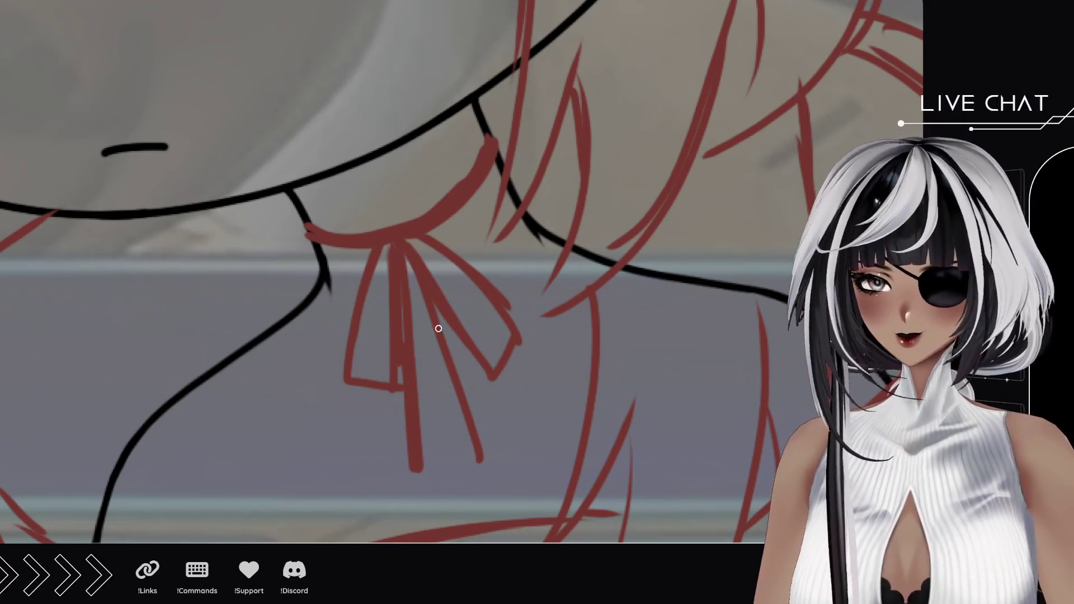
left_click_drag(403, 258, 489, 472)
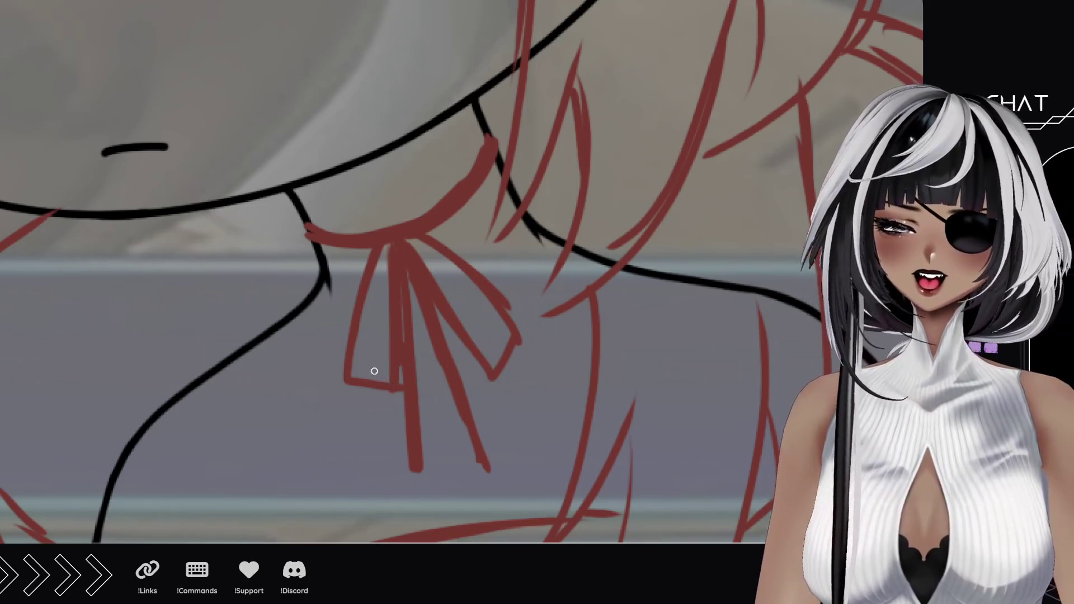
mouse_move(371, 367)
left_mouse_down()
mouse_move(395, 384)
mouse_move(376, 247)
mouse_move(409, 266)
mouse_move(492, 372)
mouse_move(509, 317)
left_mouse_up()
left_click_drag(410, 241, 507, 324)
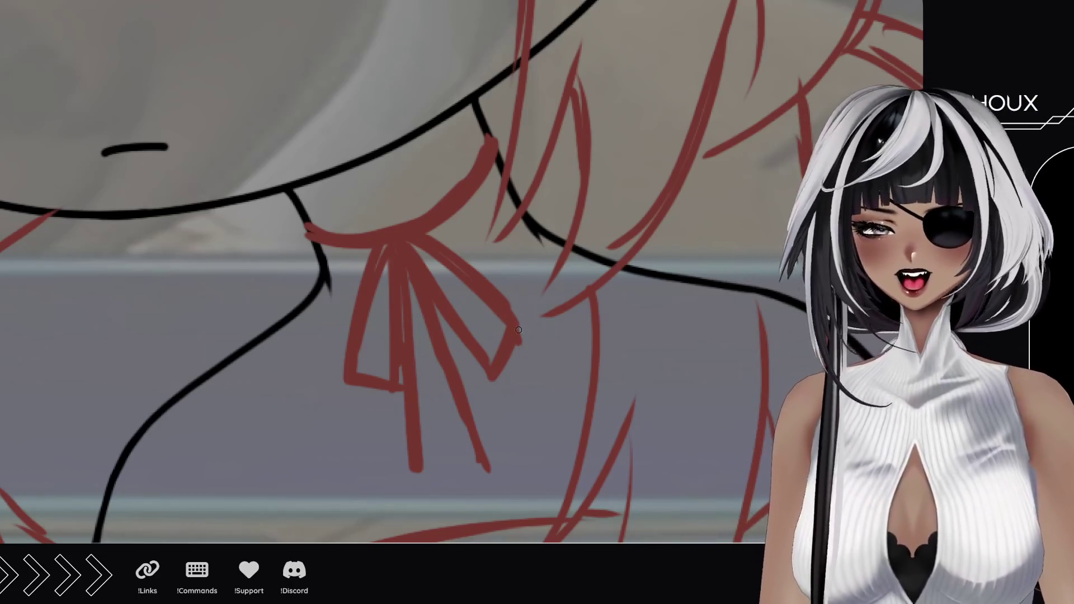
left_click_drag(501, 300, 522, 335)
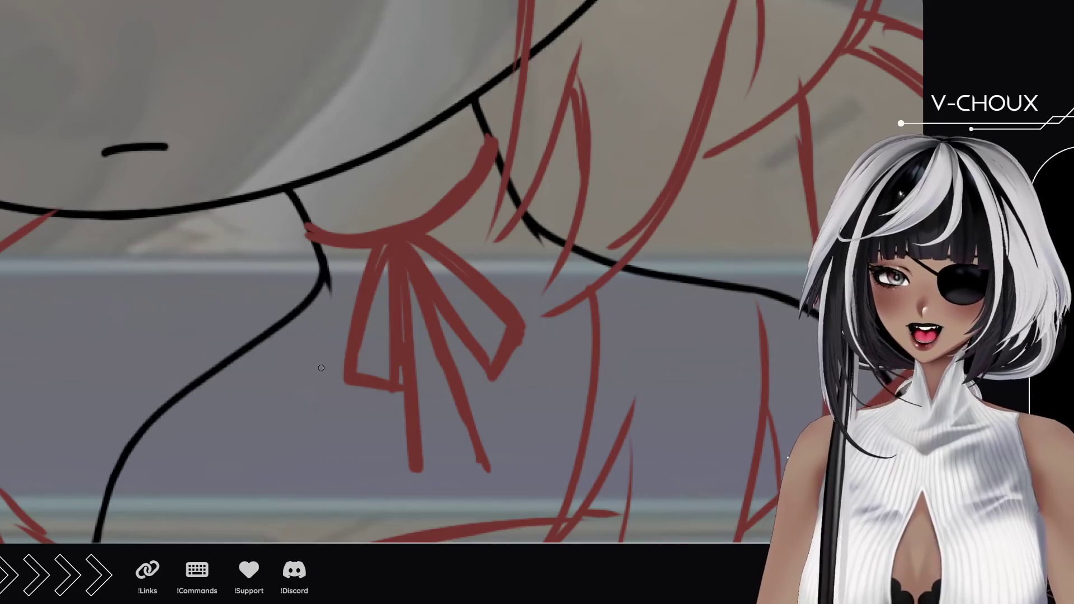
mouse_move(353, 372)
left_mouse_down()
mouse_move(389, 380)
mouse_move(402, 301)
left_mouse_up()
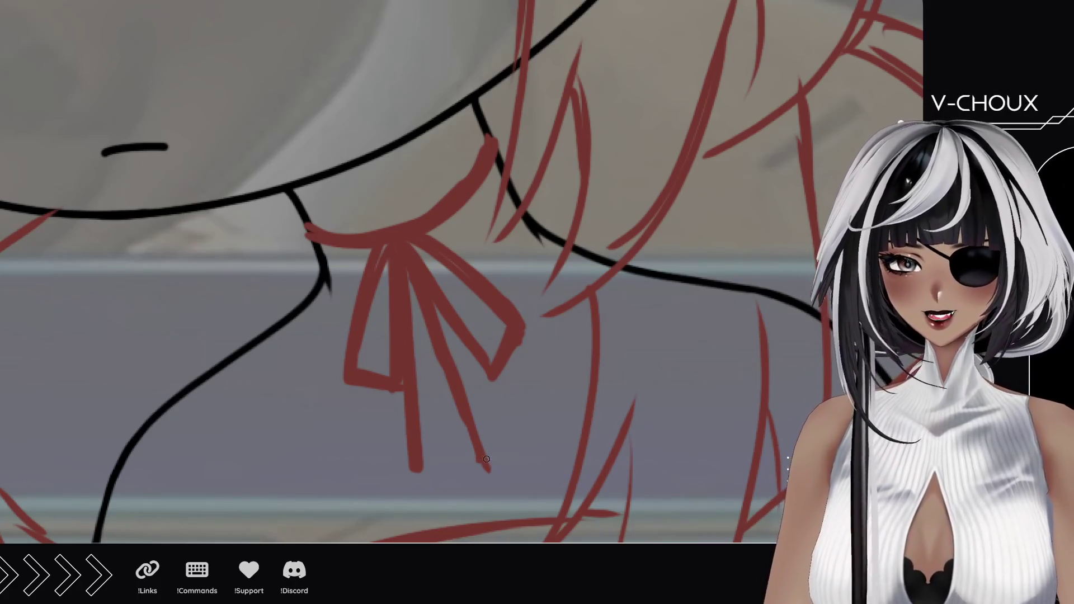
left_click_drag(485, 469, 465, 427)
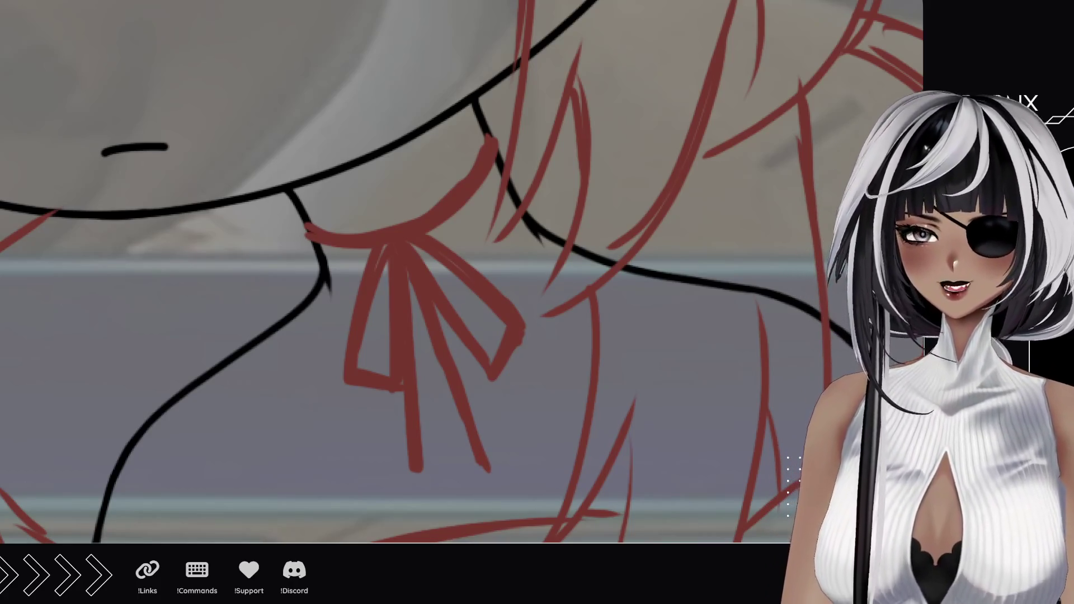
key("ctrl+0")
mouse_move(345, 277)
left_mouse_down()
mouse_move(374, 319)
mouse_move(379, 301)
left_mouse_up()
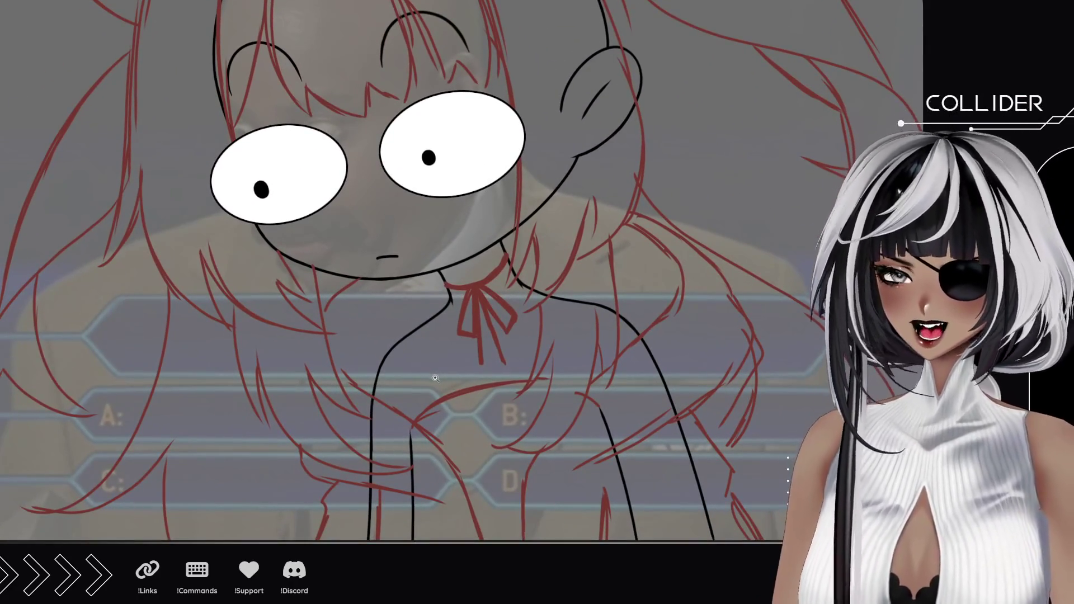
Zoom out and re-centre on the whole drawing, then zoom toward the face.
mouse_move(371, 277)
left_mouse_down()
mouse_move(394, 240)
mouse_move(435, 275)
mouse_move(400, 313)
left_mouse_up()
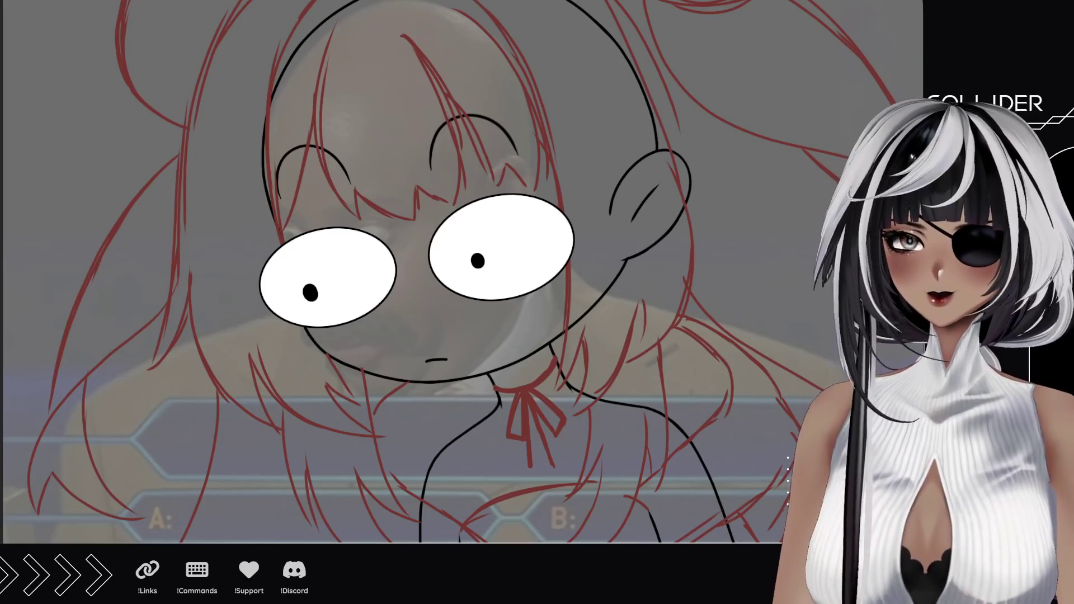
left_click(427, 299, "alt")
left_click(426, 300, "alt")
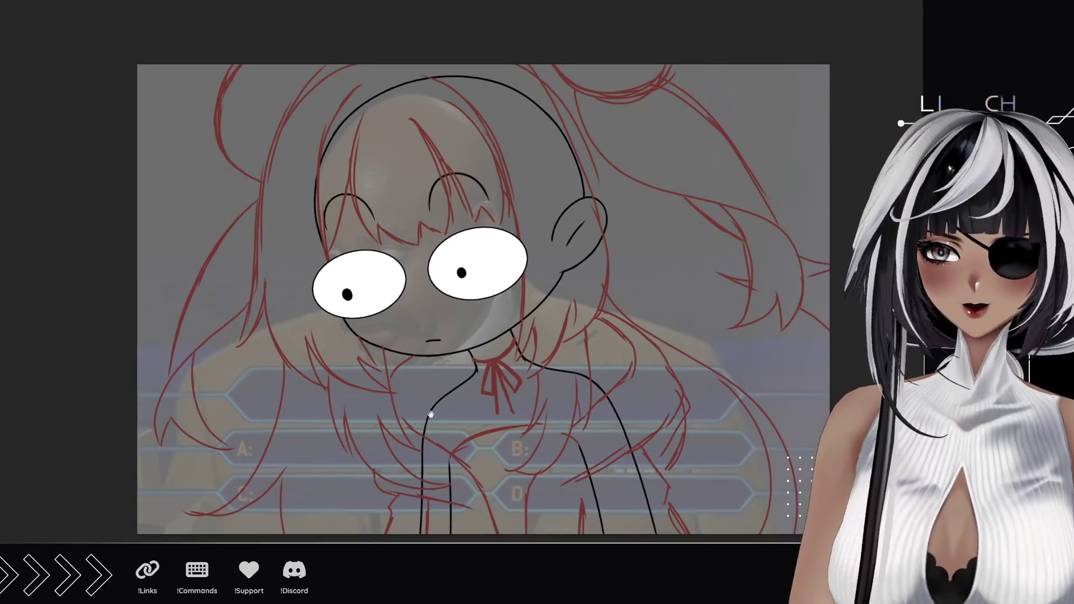
mouse_move(430, 413)
left_mouse_down()
mouse_move(410, 368)
mouse_move(399, 405)
left_mouse_up()
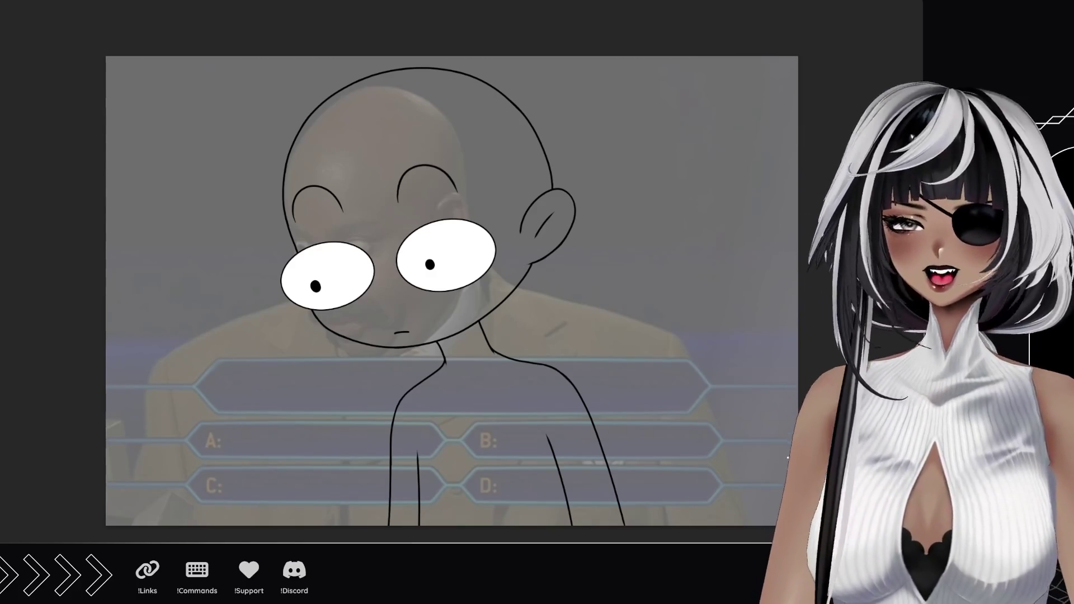
left_click(335, 296)
Zoom in on the face and sketch red bangs across the forehead and down the right side.
left_click(340, 204)
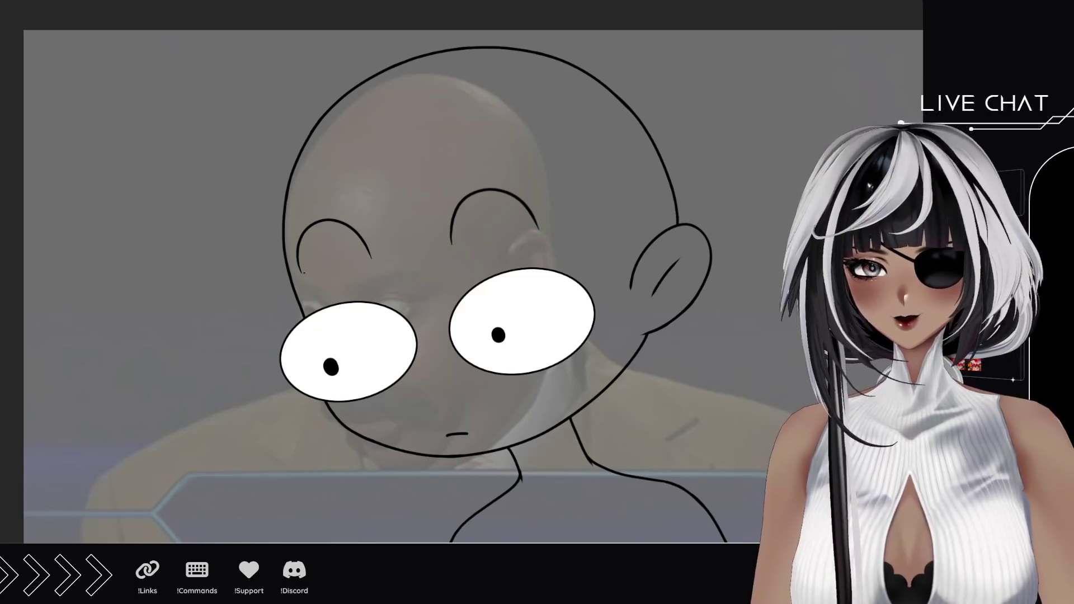
mouse_move(304, 273)
left_mouse_down()
mouse_move(559, 210)
mouse_move(250, 272)
mouse_move(264, 286)
mouse_move(261, 263)
mouse_move(358, 39)
mouse_move(539, 79)
mouse_move(599, 252)
mouse_move(598, 378)
mouse_move(584, 409)
left_mouse_up()
left_click_drag(579, 181, 557, 386)
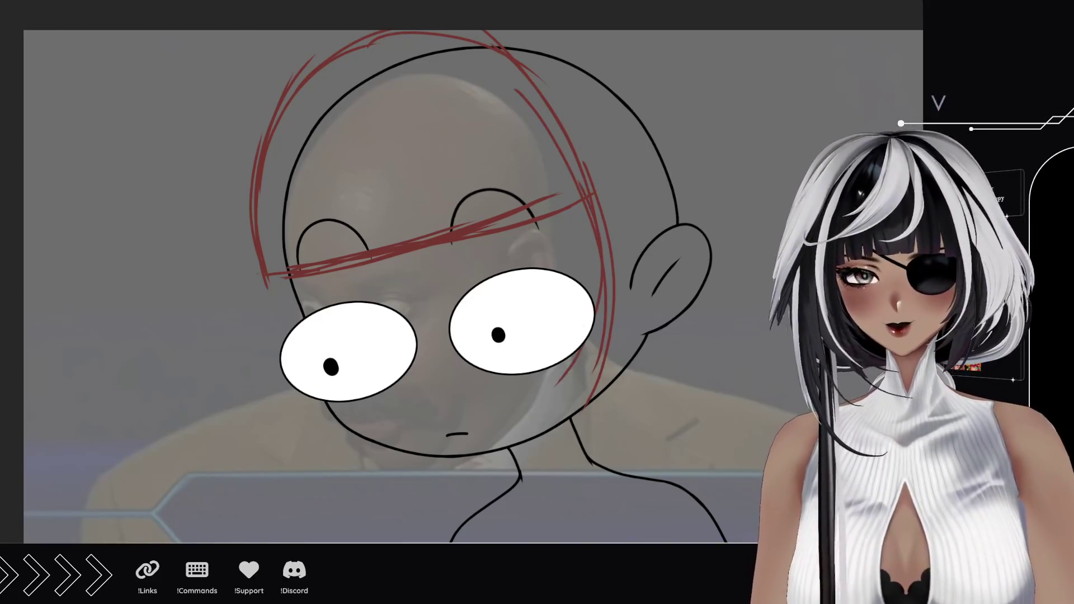
Redraw the red hair down the right side of the face to the jaw.
key("ctrl+z")
mouse_move(584, 218)
left_mouse_down()
mouse_move(576, 391)
mouse_move(608, 397)
mouse_move(597, 443)
left_mouse_up()
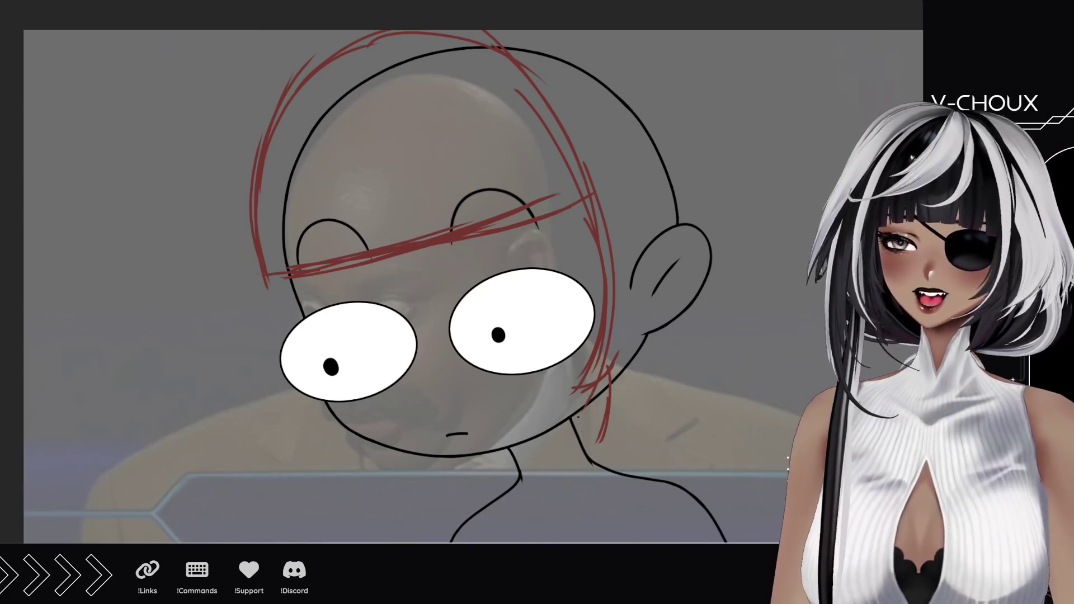
mouse_move(597, 441)
left_mouse_down()
mouse_move(573, 475)
mouse_move(652, 389)
mouse_move(629, 450)
left_mouse_up()
mouse_move(660, 374)
left_mouse_down()
mouse_move(643, 448)
mouse_move(696, 372)
left_mouse_up()
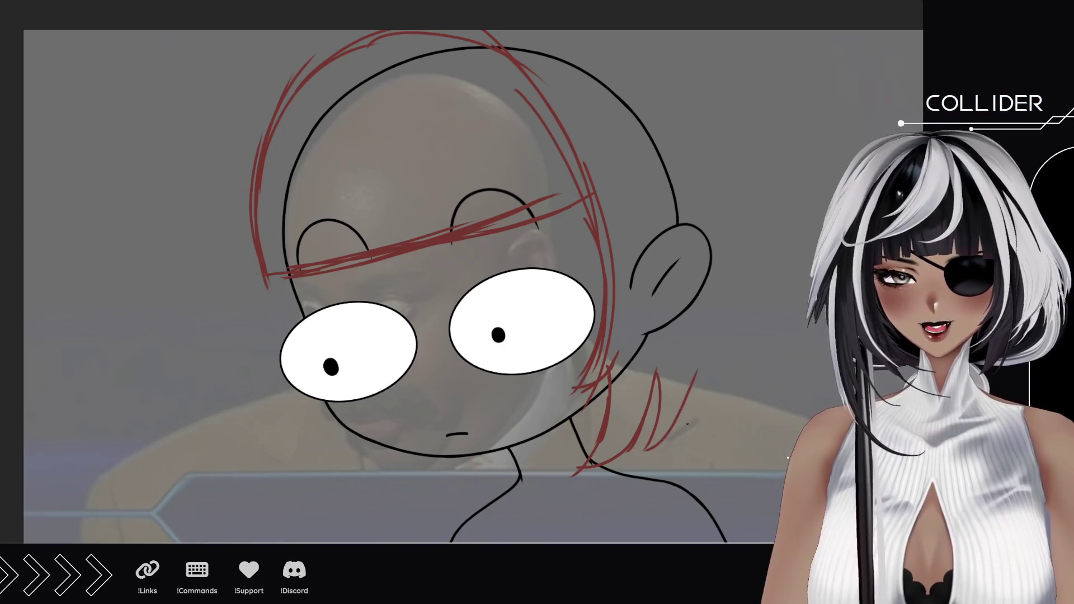
left_click_drag(702, 300, 671, 442)
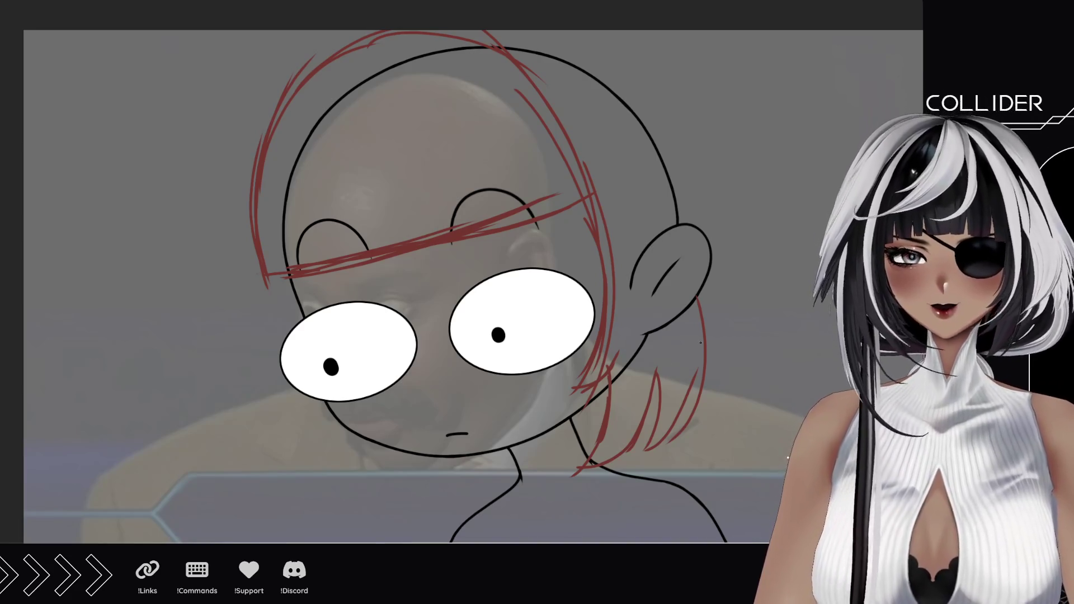
key("ctrl+z")
key("ctrl+z")
key("ctrl+z")
mouse_move(654, 370)
left_mouse_down()
mouse_move(659, 425)
mouse_move(684, 384)
mouse_move(689, 287)
left_mouse_up()
Sketch red hair ends curving below the left jaw.
scroll(376, 469, "down", 3)
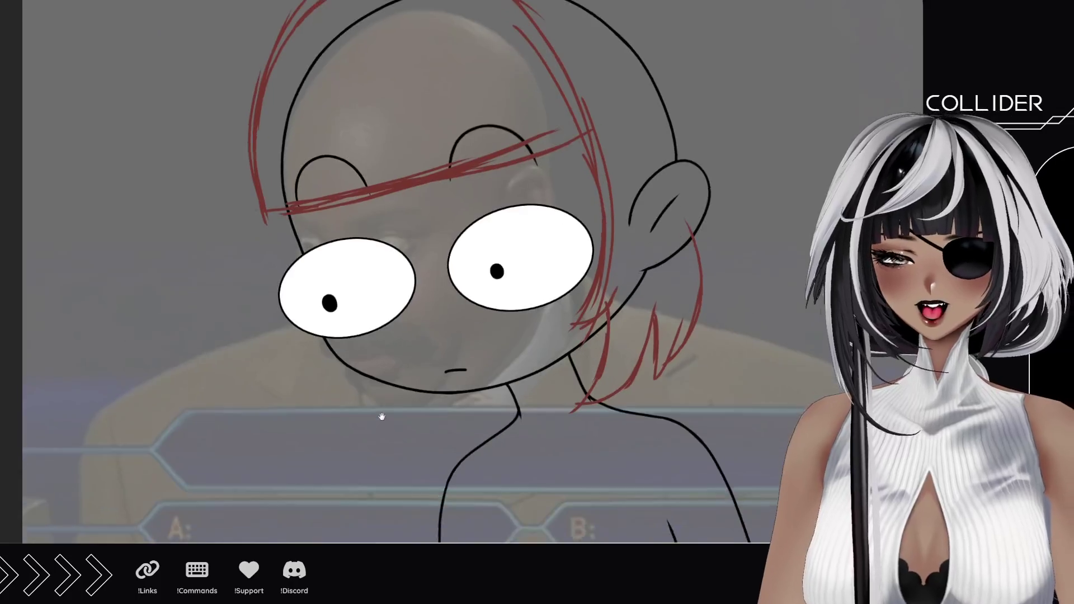
left_click_drag(370, 379, 417, 435)
left_click_drag(368, 407, 450, 469)
mouse_move(391, 439)
left_mouse_down()
mouse_move(487, 472)
mouse_move(316, 437)
mouse_move(432, 480)
left_mouse_up()
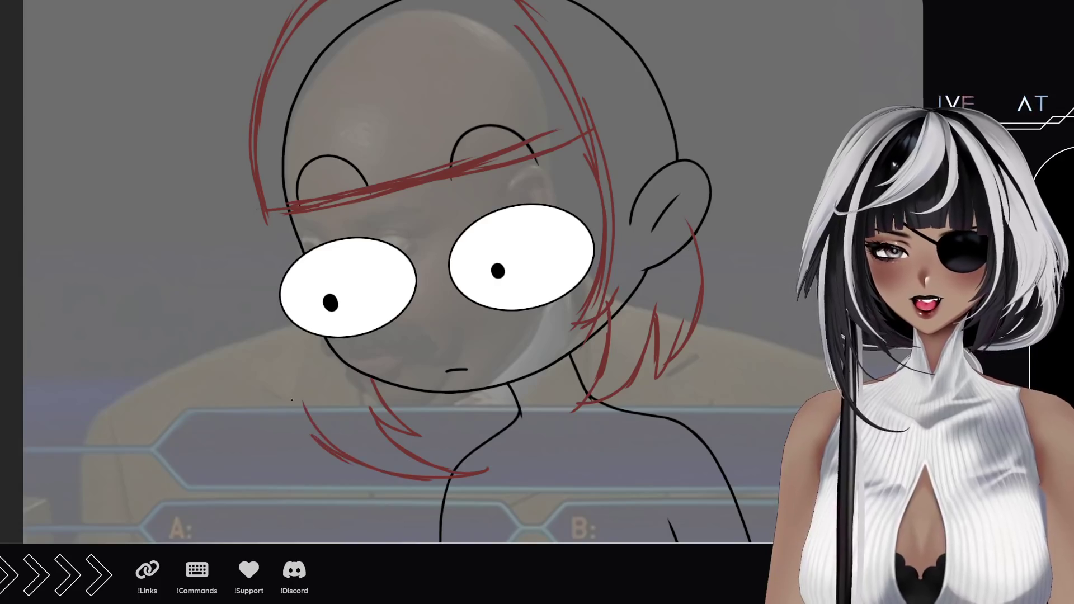
left_click_drag(292, 400, 326, 459)
mouse_move(279, 422)
left_mouse_down()
mouse_move(307, 446)
mouse_move(219, 281)
mouse_move(163, 401)
left_mouse_up()
left_click_drag(242, 318, 271, 364)
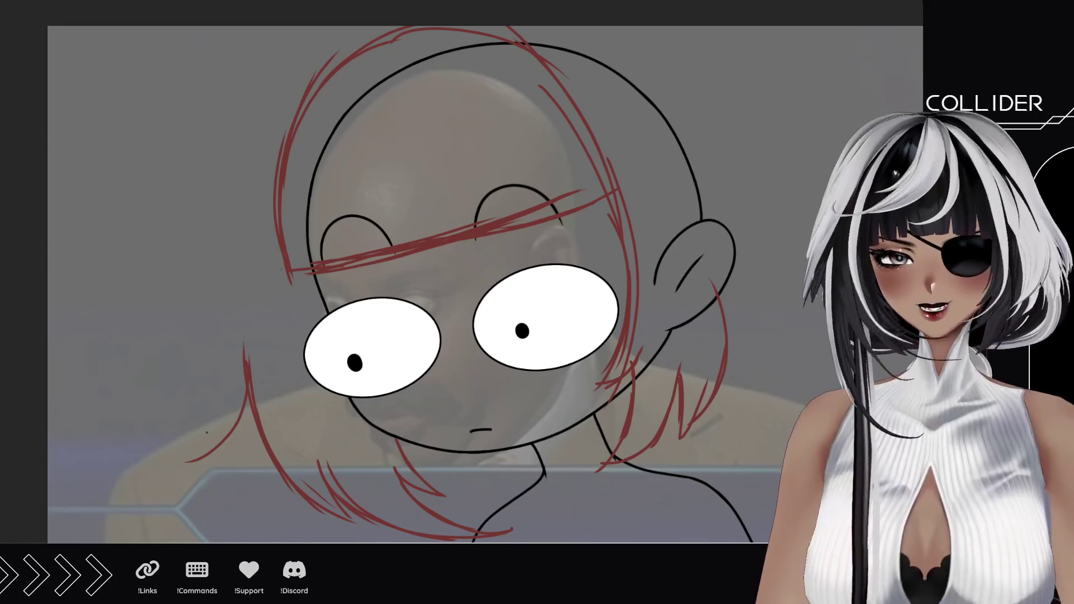
Sketch the left side of the hair, extending it up toward the crown.
left_click_drag(217, 404, 190, 462)
left_click_drag(219, 331, 216, 412)
left_click_drag(218, 349, 222, 443)
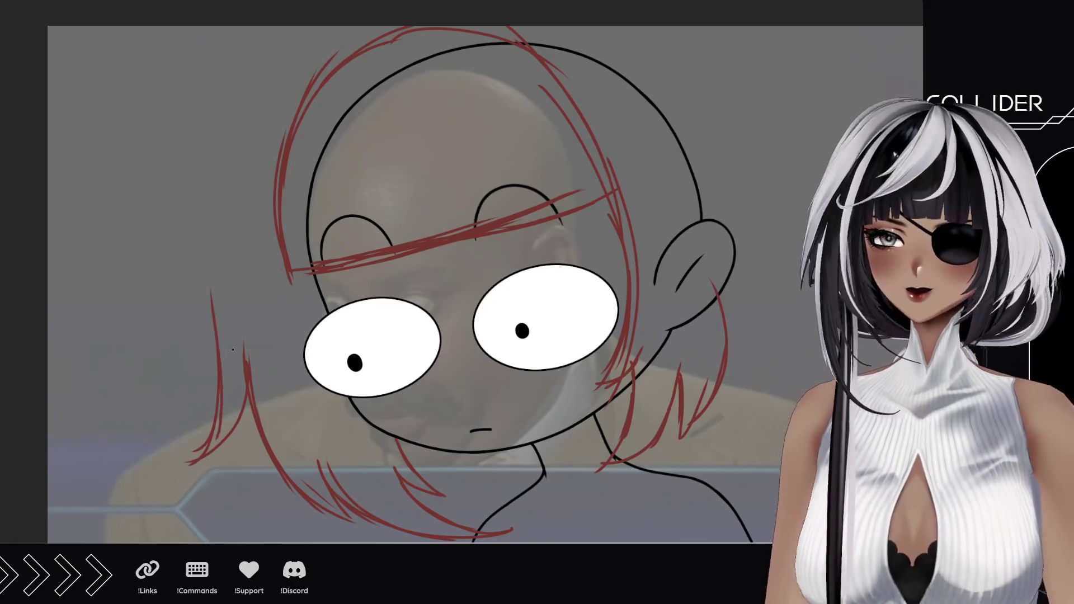
left_click_drag(233, 272, 240, 328)
left_click_drag(231, 256, 218, 375)
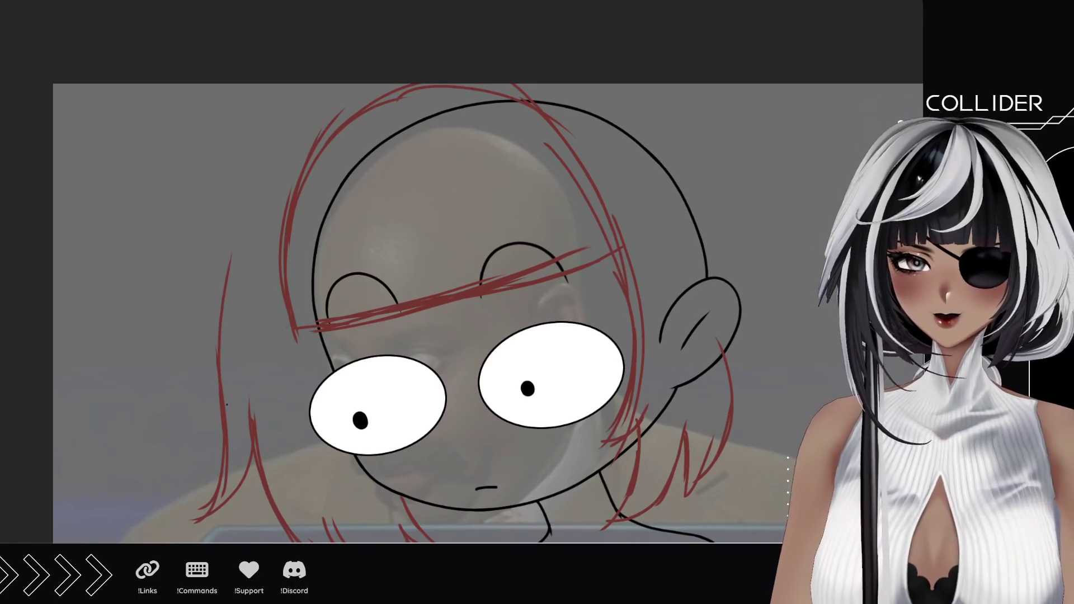
left_click_drag(243, 194, 221, 370)
left_click_drag(278, 128, 239, 209)
mouse_move(335, 83)
left_mouse_down()
mouse_move(249, 189)
mouse_move(238, 254)
left_mouse_up()
Add a long curved stroke over the top of the head and bangs by the left temple.
left_click_drag(570, 230, 526, 198)
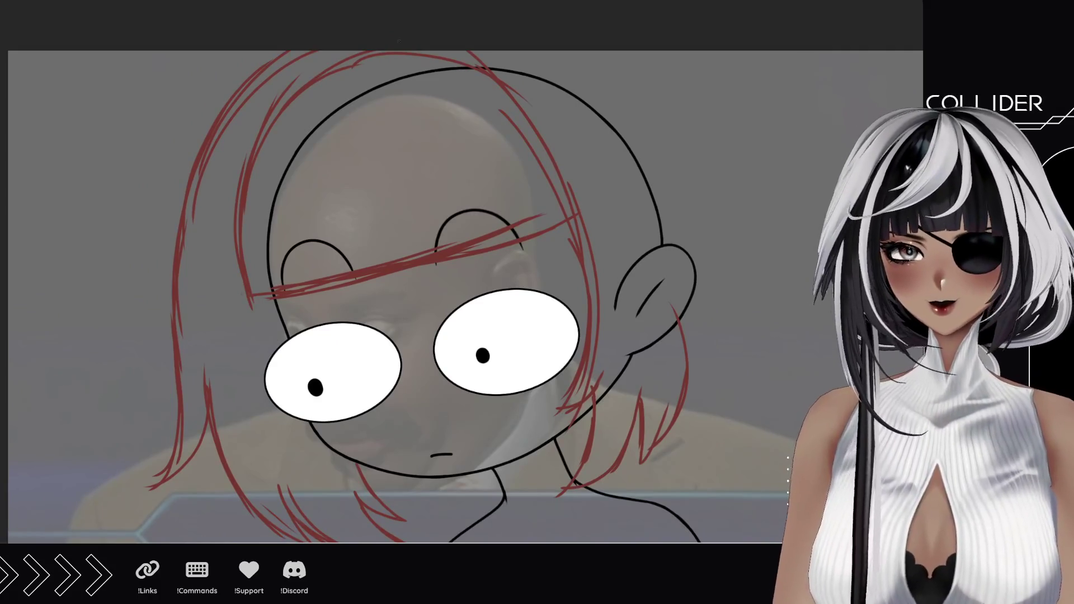
mouse_move(432, 56)
left_mouse_down()
mouse_move(439, 190)
mouse_move(448, 99)
mouse_move(409, 236)
left_mouse_up()
key("ctrl+z")
key("ctrl+z")
key("ctrl+z")
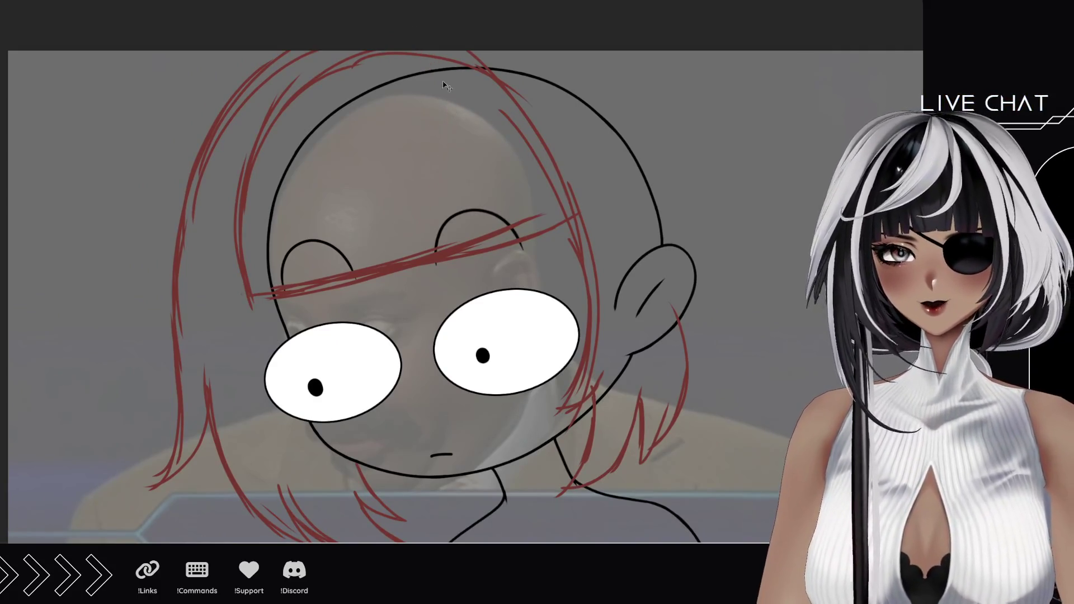
mouse_move(427, 56)
left_mouse_down()
mouse_move(385, 263)
mouse_move(345, 266)
mouse_move(208, 208)
mouse_move(218, 175)
mouse_move(282, 212)
left_mouse_up()
left_click_drag(338, 192, 268, 217)
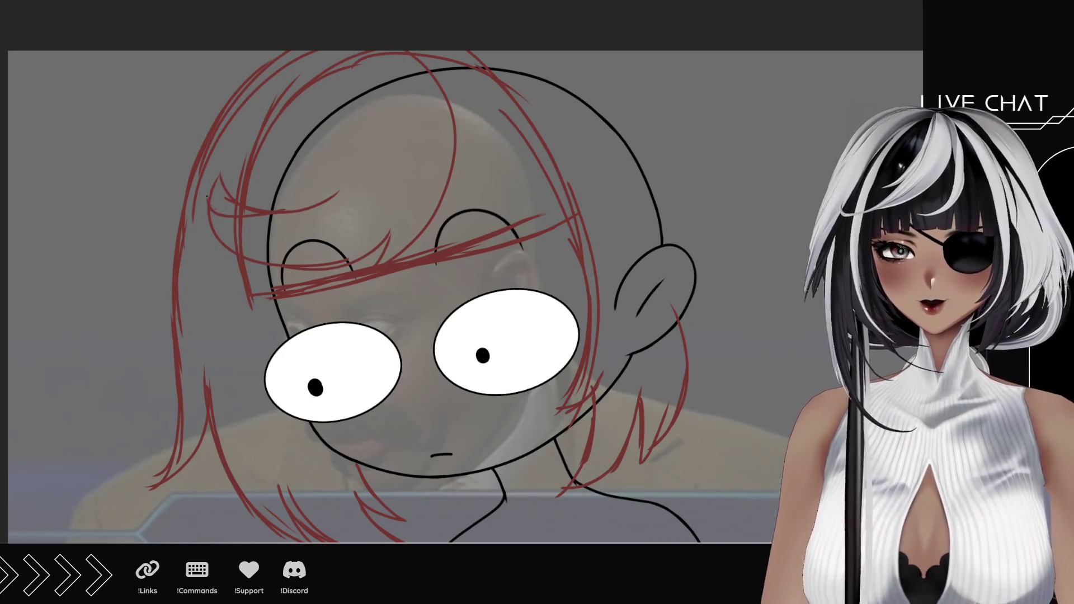
mouse_move(208, 200)
left_mouse_down()
mouse_move(252, 213)
mouse_move(367, 157)
mouse_move(361, 73)
left_mouse_up()
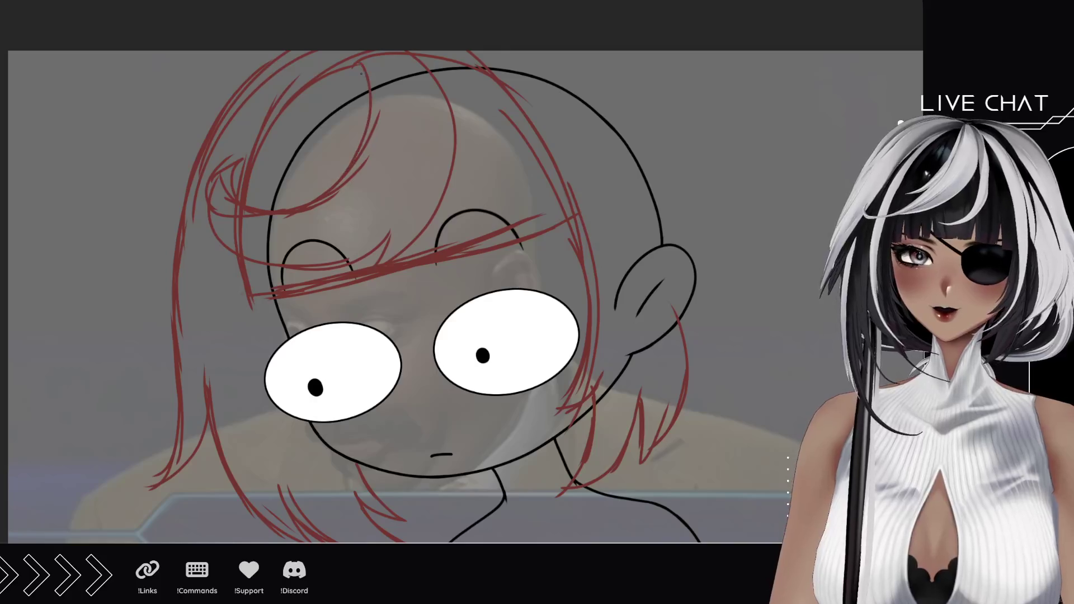
Sweep long red strands from the crown off to the right, plus a long left strand.
left_click_drag(548, 193, 459, 165)
left_click_drag(545, 23, 633, 76)
mouse_move(559, 22)
left_mouse_down()
mouse_move(659, 107)
mouse_move(641, 105)
mouse_move(683, 150)
left_mouse_up()
left_click_drag(618, 64, 728, 183)
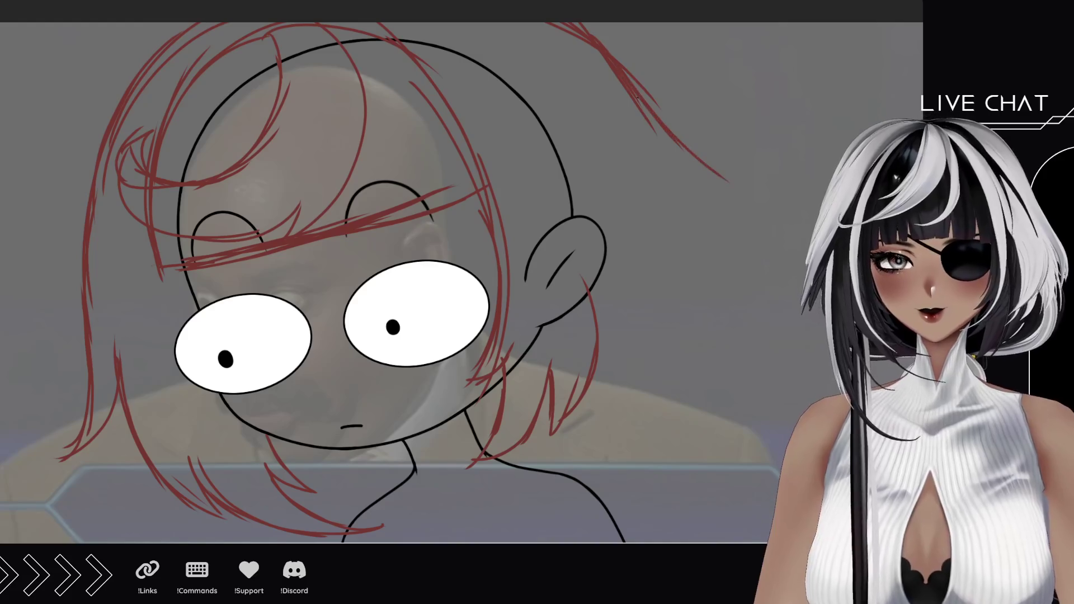
mouse_move(636, 98)
left_mouse_down()
mouse_move(766, 191)
mouse_move(652, 181)
left_mouse_up()
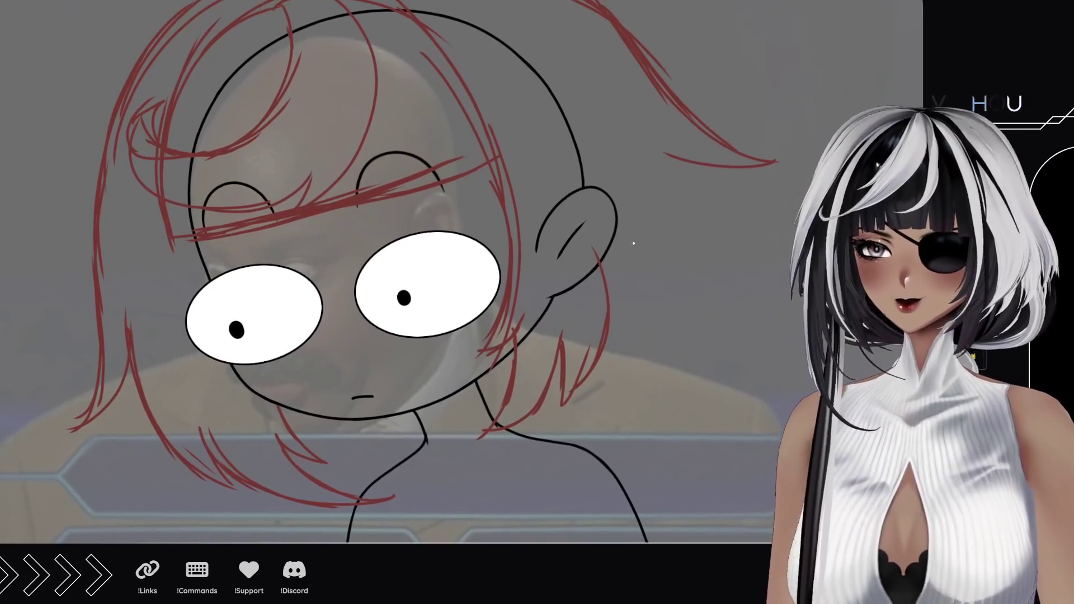
left_click_drag(666, 151, 752, 224)
key("ctrl+z")
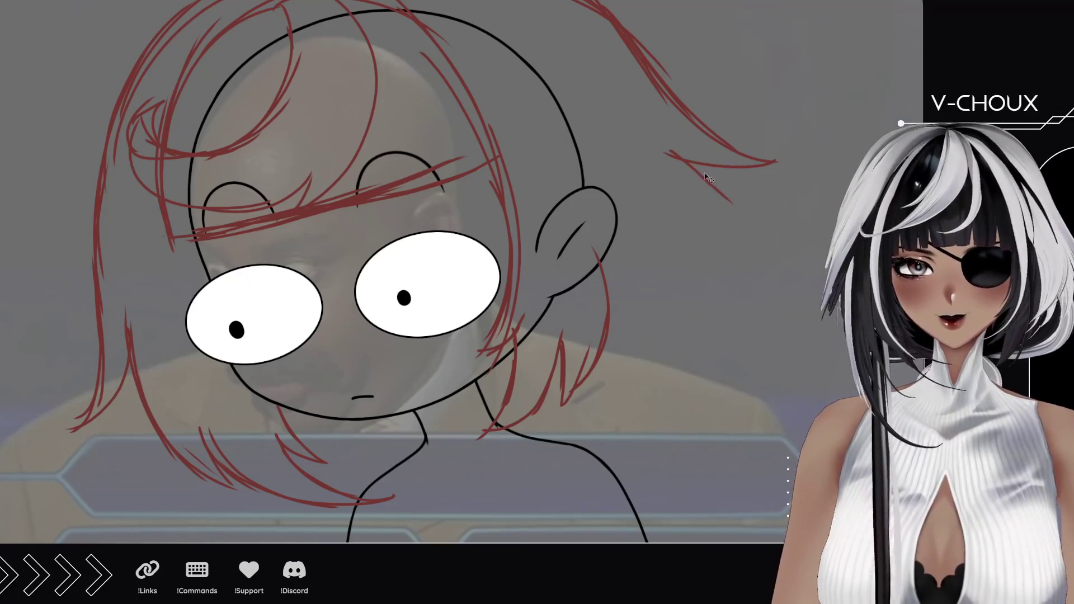
key("ctrl+z")
left_click_drag(686, 160, 759, 212)
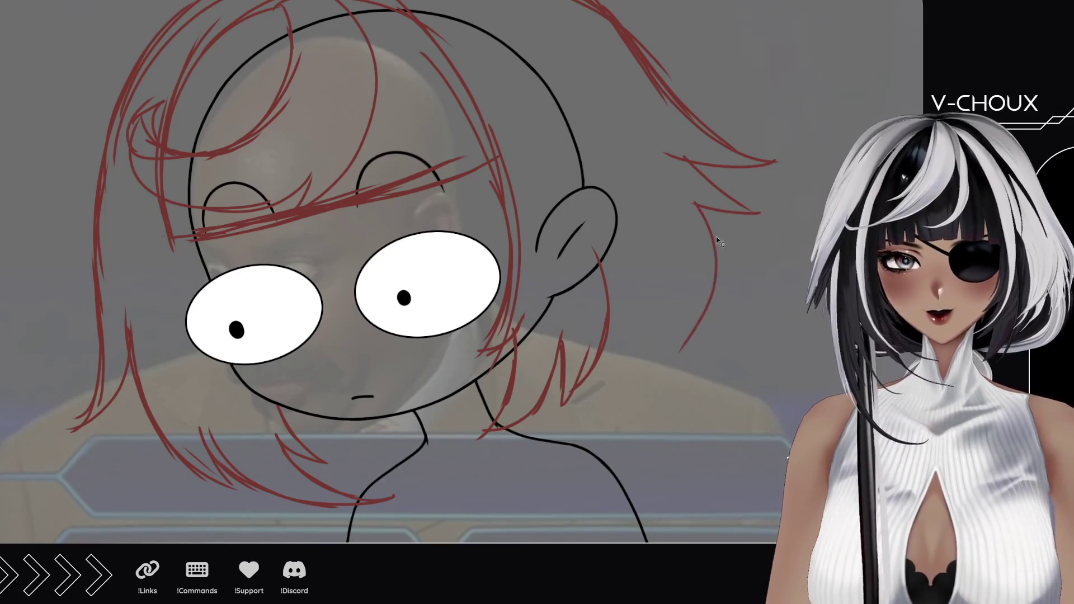
mouse_move(694, 201)
left_mouse_down()
mouse_move(744, 300)
mouse_move(694, 400)
left_mouse_up()
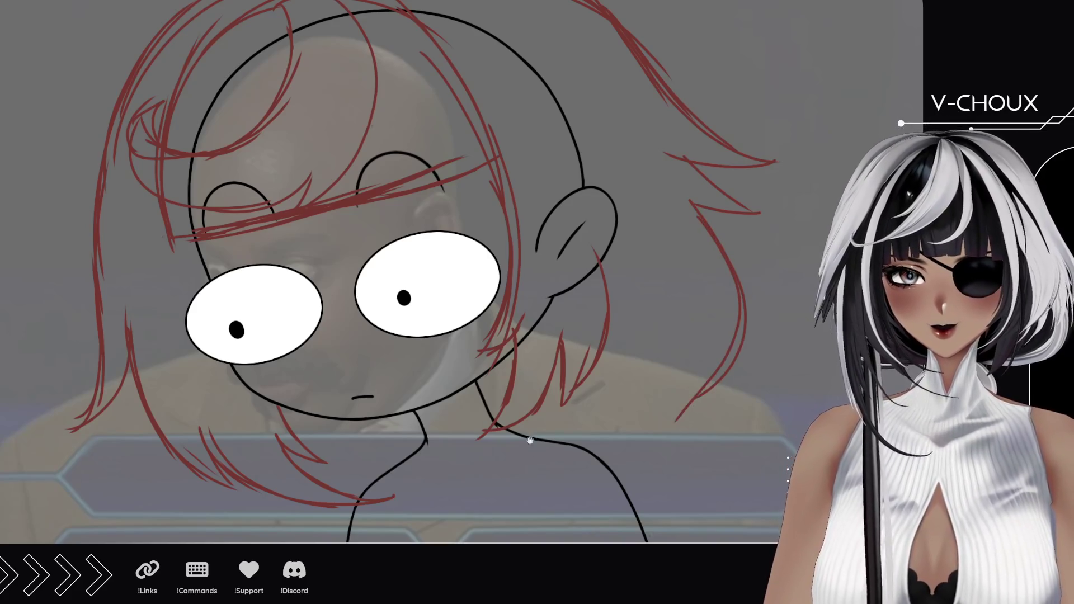
mouse_move(527, 439)
left_mouse_down()
mouse_move(448, 367)
mouse_move(462, 315)
left_mouse_up()
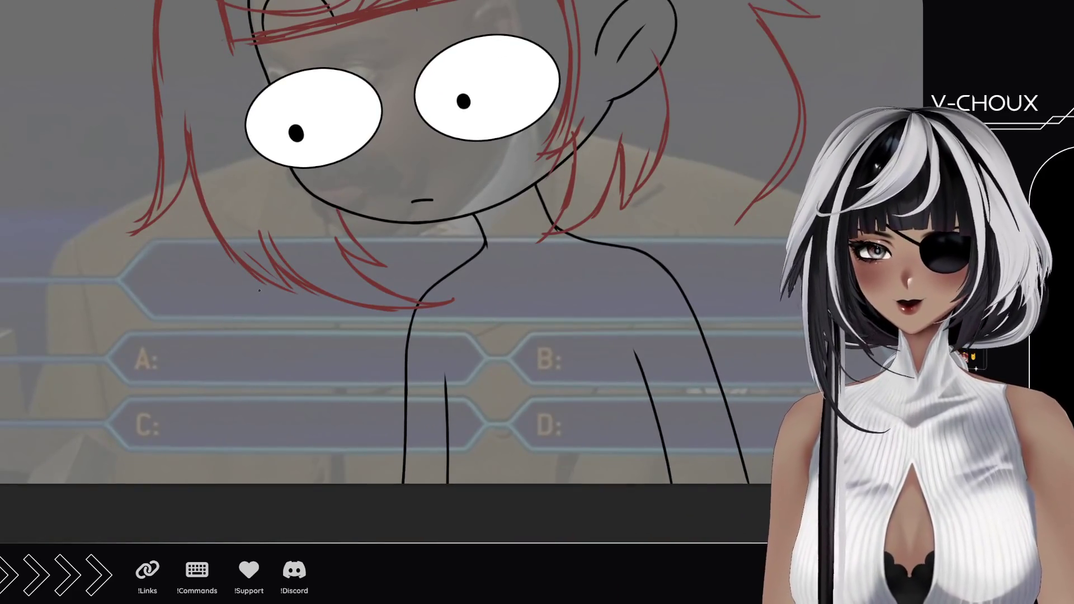
left_click_drag(272, 287, 220, 484)
Redraw the long left hair strand with a hooked end.
key("ctrl+z")
left_click_drag(273, 284, 205, 478)
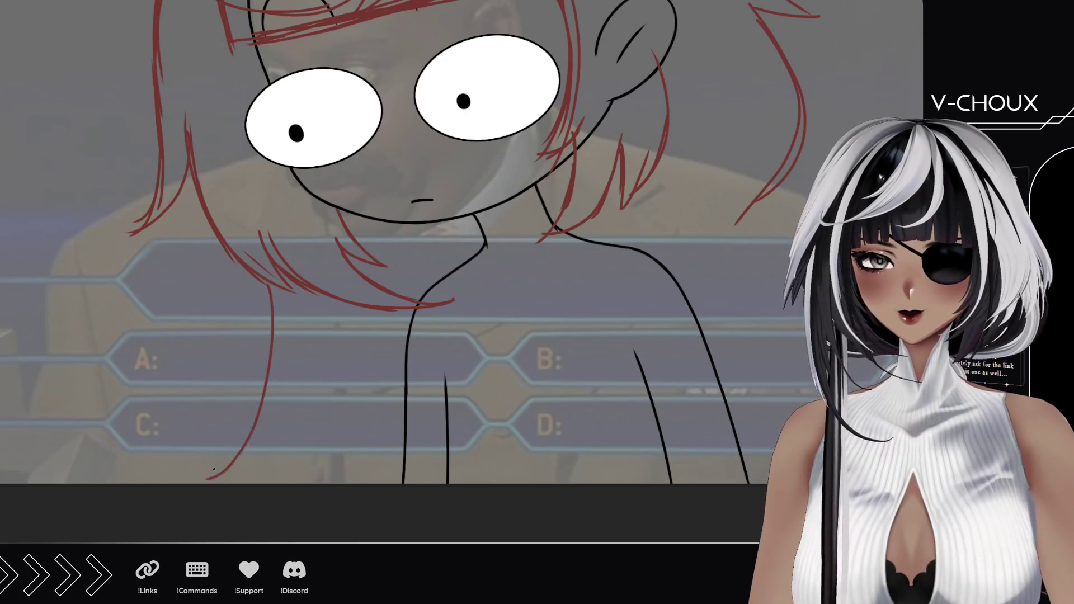
left_click_drag(264, 449, 215, 480)
mouse_move(275, 411)
left_mouse_down()
mouse_move(271, 484)
mouse_move(282, 408)
left_mouse_up()
key("ctrl+z")
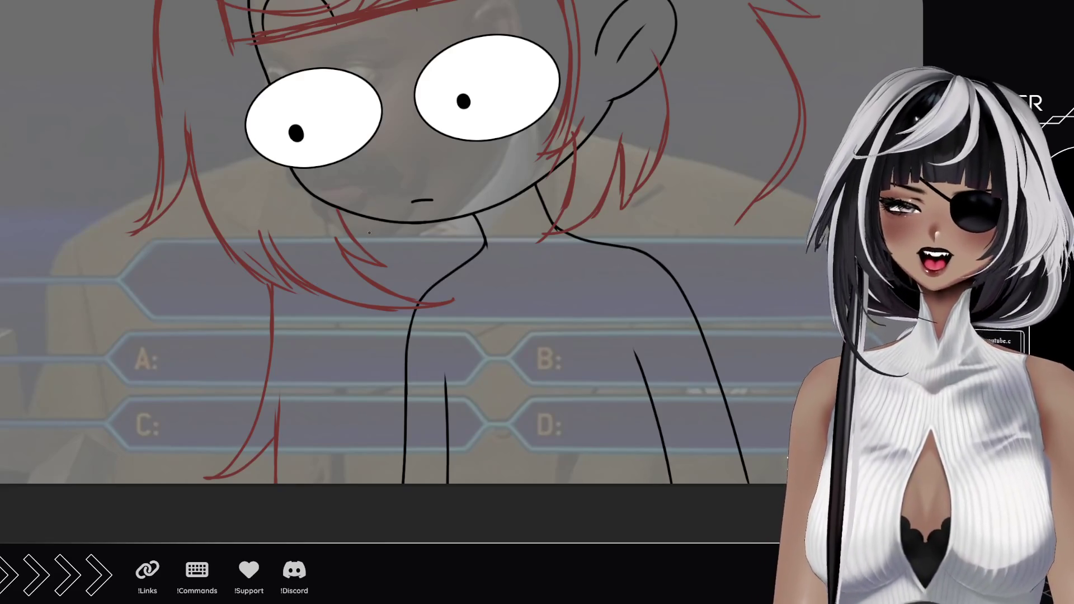
Add short and long vertical red hair strands beside the left hair.
left_click_drag(368, 217, 369, 253)
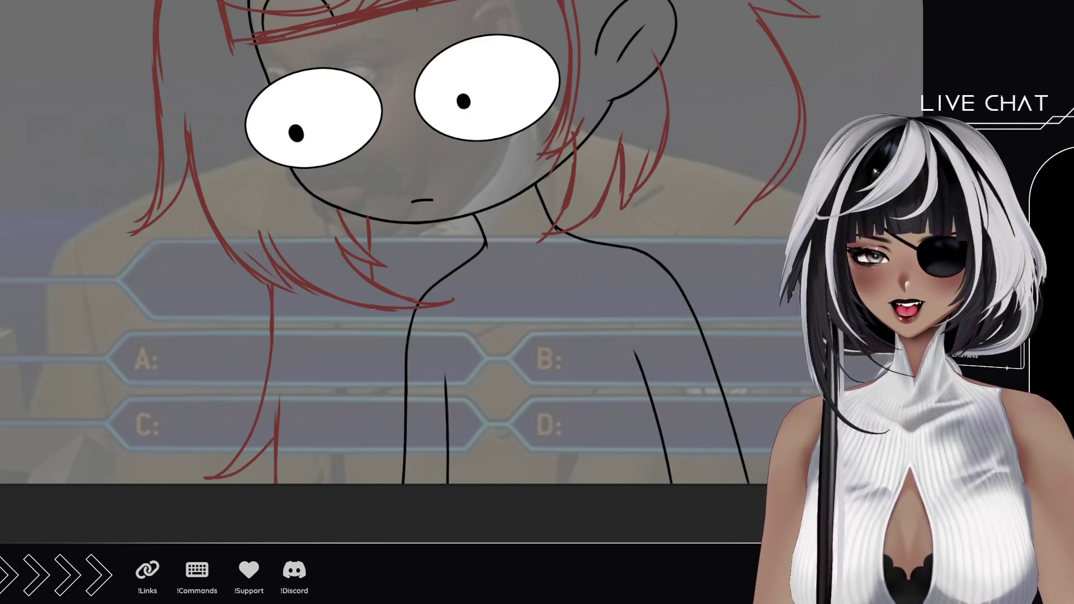
left_click_drag(373, 308, 374, 483)
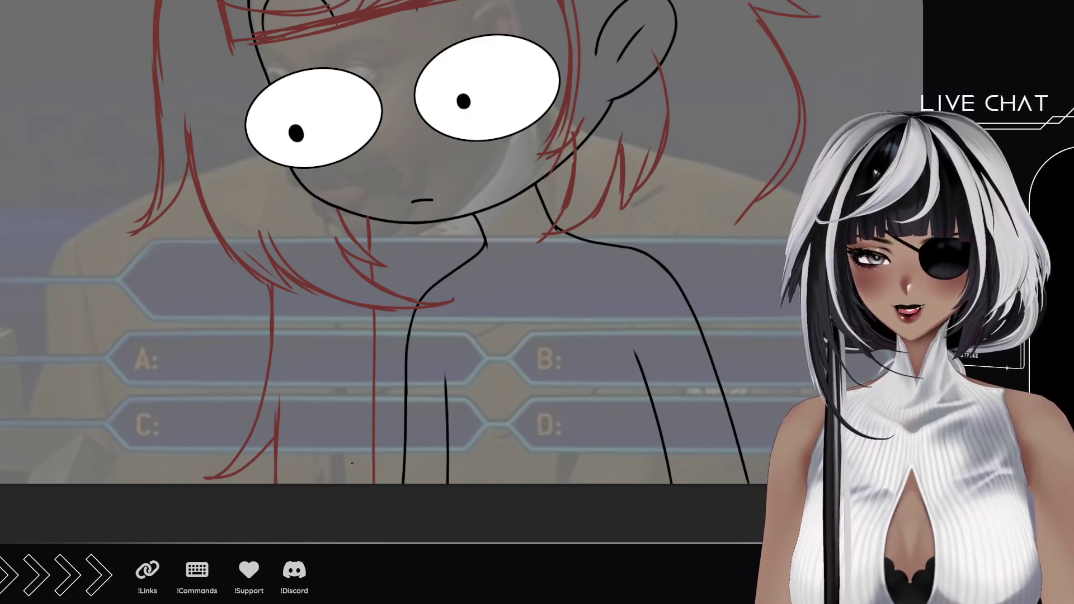
key("ctrl+z")
left_click_drag(376, 309, 378, 484)
left_click_drag(350, 429, 350, 483)
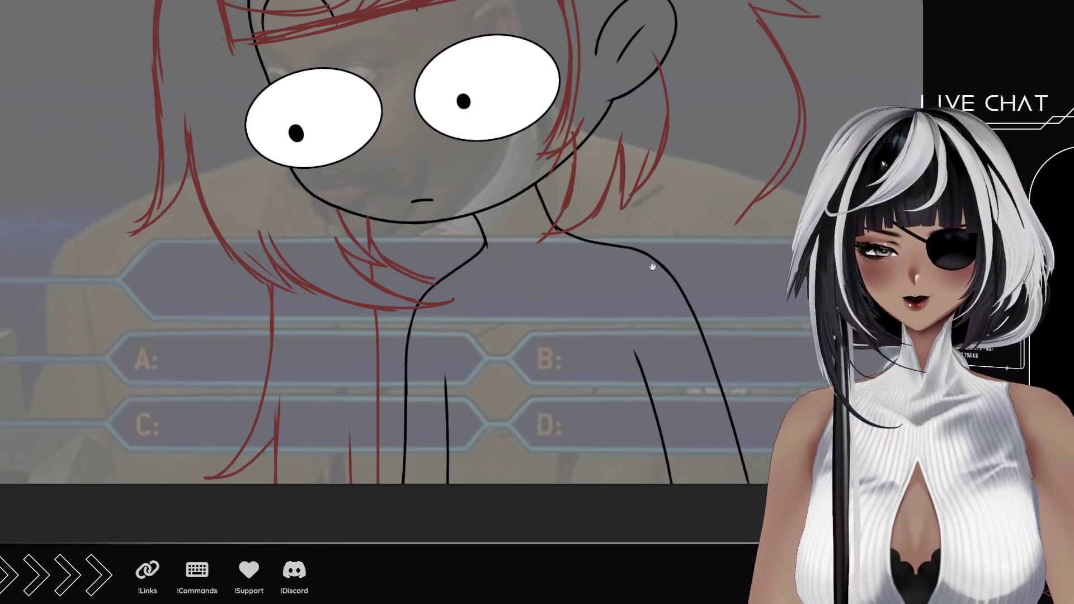
Draw a long red hair strand down the figure's right side.
left_click_drag(652, 266, 611, 289)
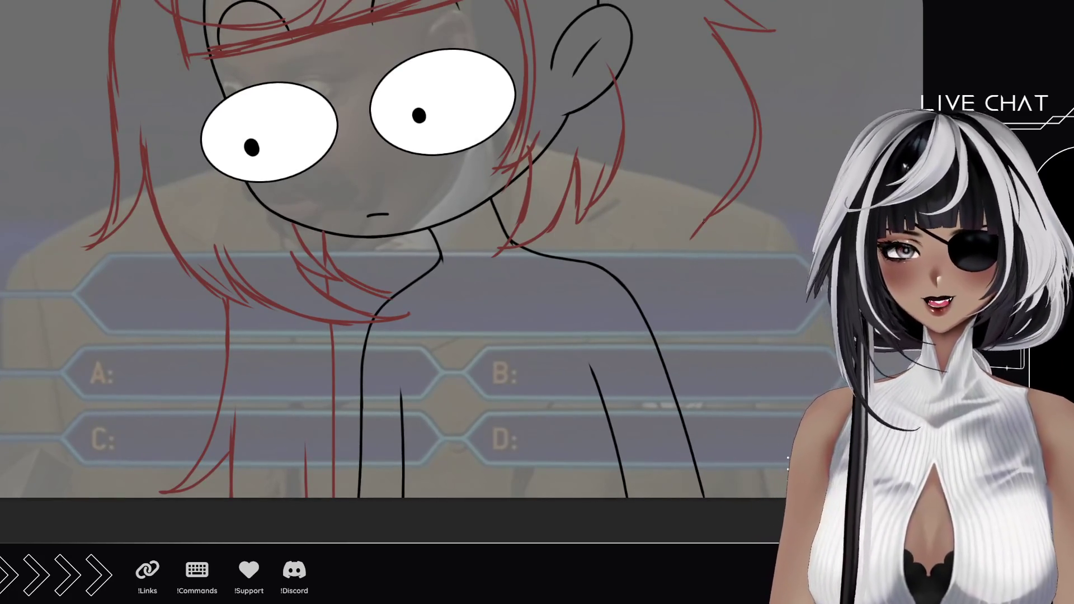
left_click_drag(688, 263, 634, 262)
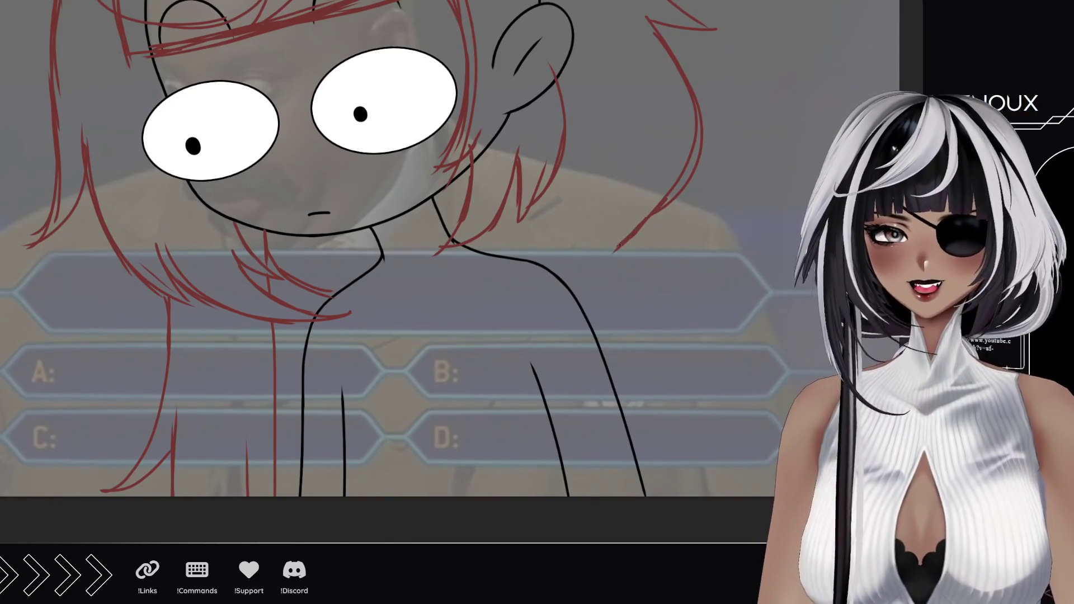
mouse_move(643, 263)
left_mouse_down()
mouse_move(674, 288)
mouse_move(651, 369)
mouse_move(691, 431)
mouse_move(661, 463)
mouse_move(681, 496)
left_mouse_up()
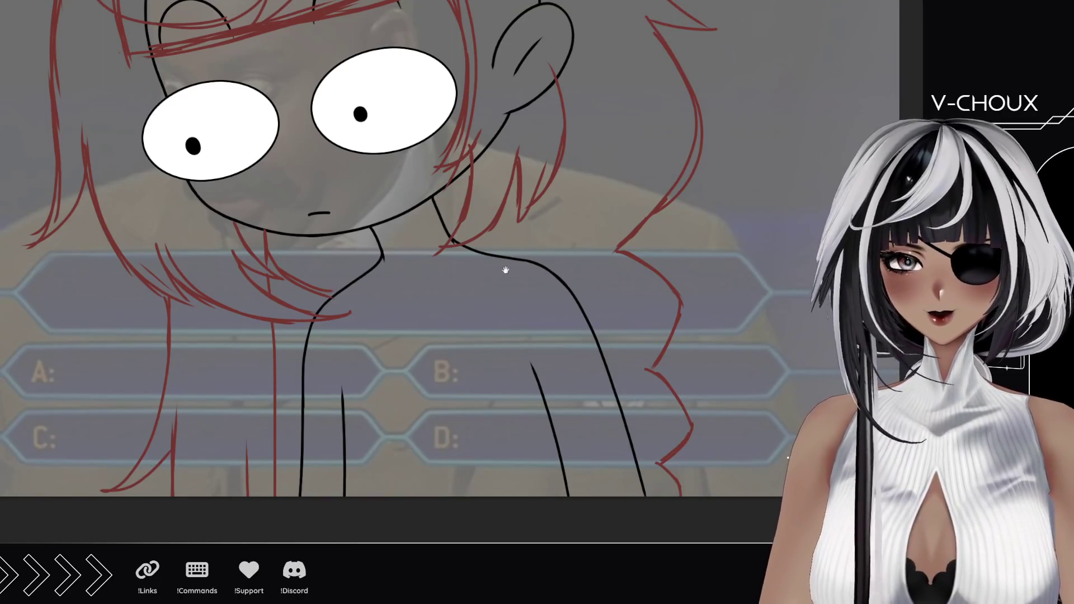
scroll(506, 271, "up", 5)
left_click_drag(642, 219, 607, 295)
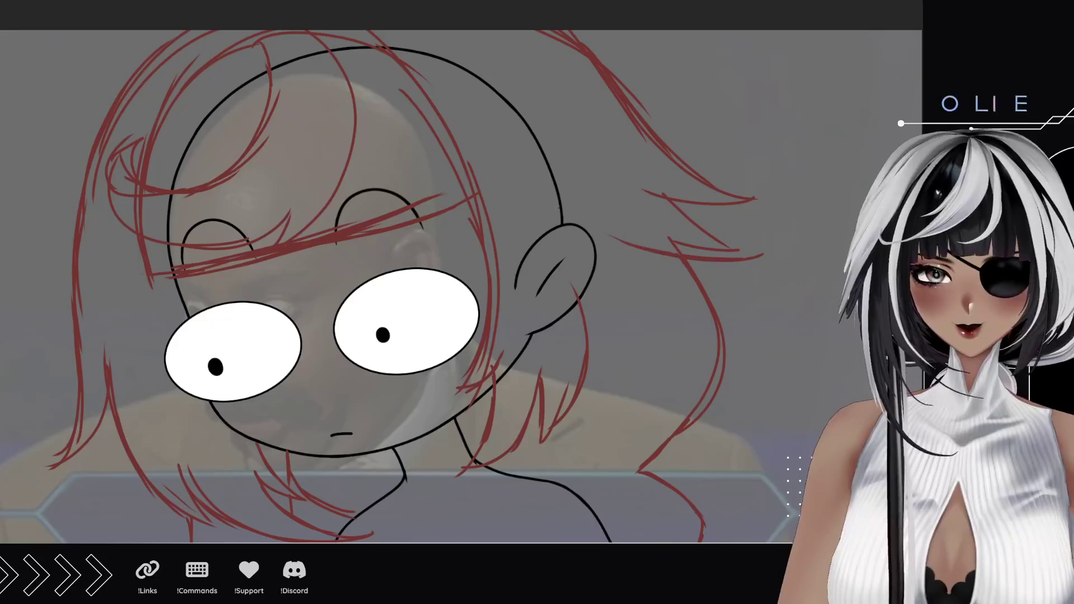
Draw red hair strokes outward from and around the ear.
left_click_drag(581, 222, 762, 254)
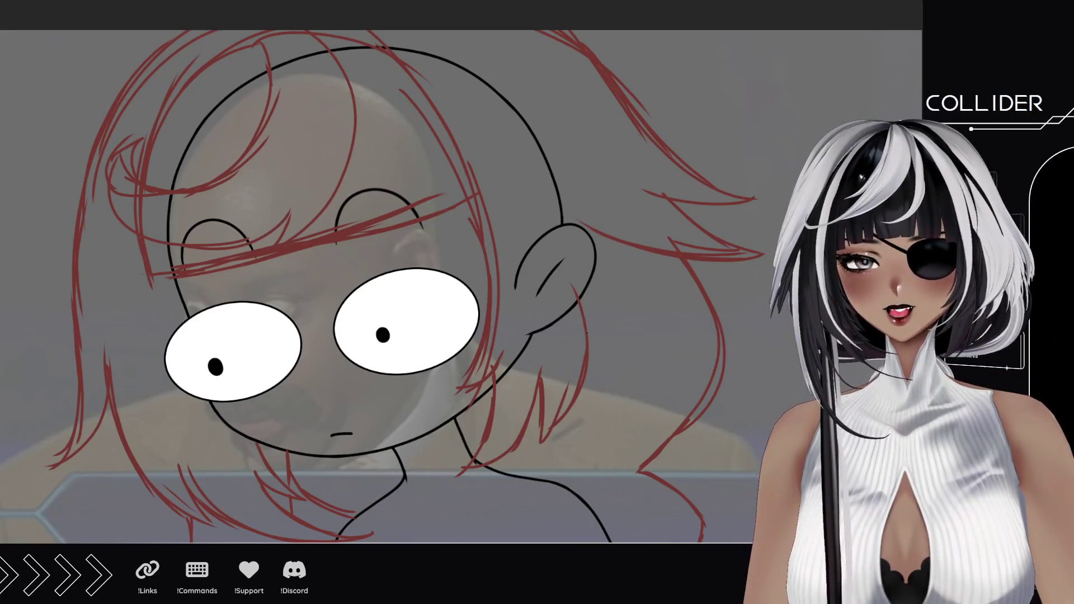
left_click_drag(588, 316, 595, 344)
left_click_drag(589, 278, 598, 369)
left_click_drag(592, 237, 611, 339)
left_click_drag(570, 178, 595, 230)
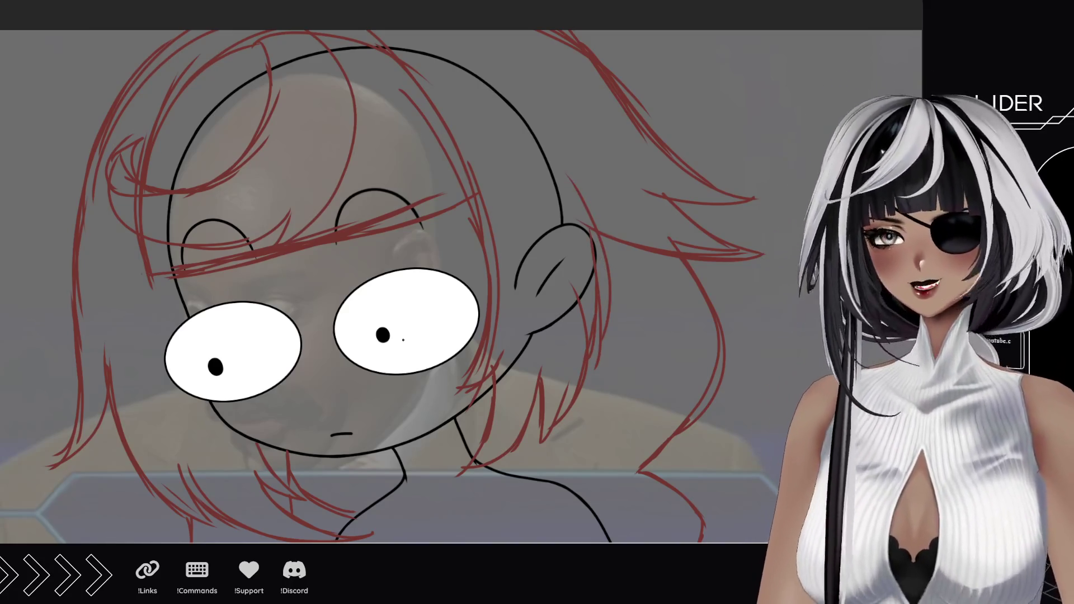
Erase the right eye together with its pupil.
left_click_drag(455, 318, 482, 283)
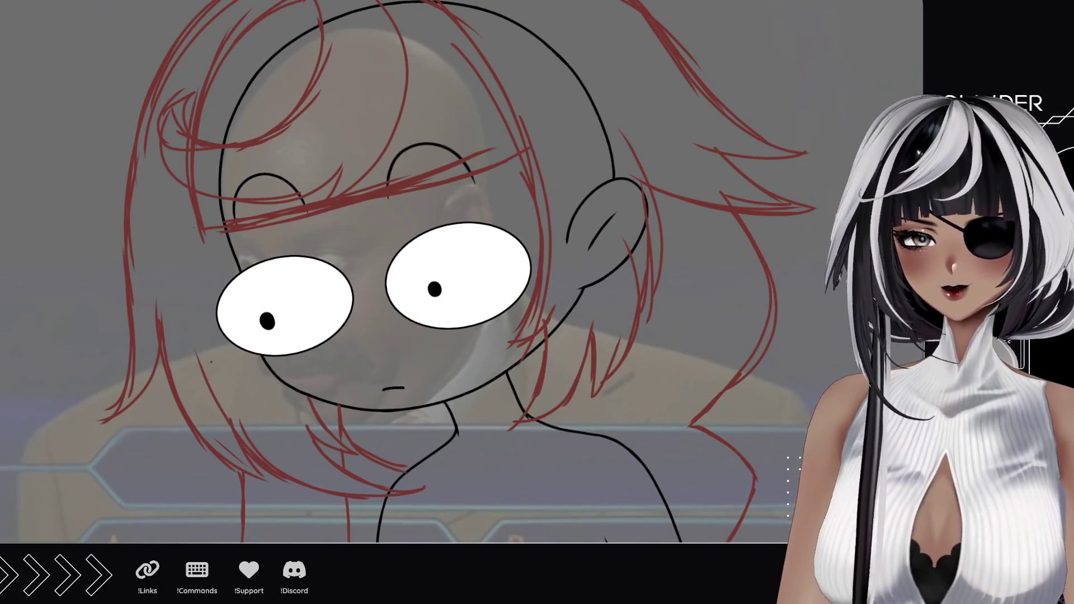
left_click_drag(214, 341, 246, 230)
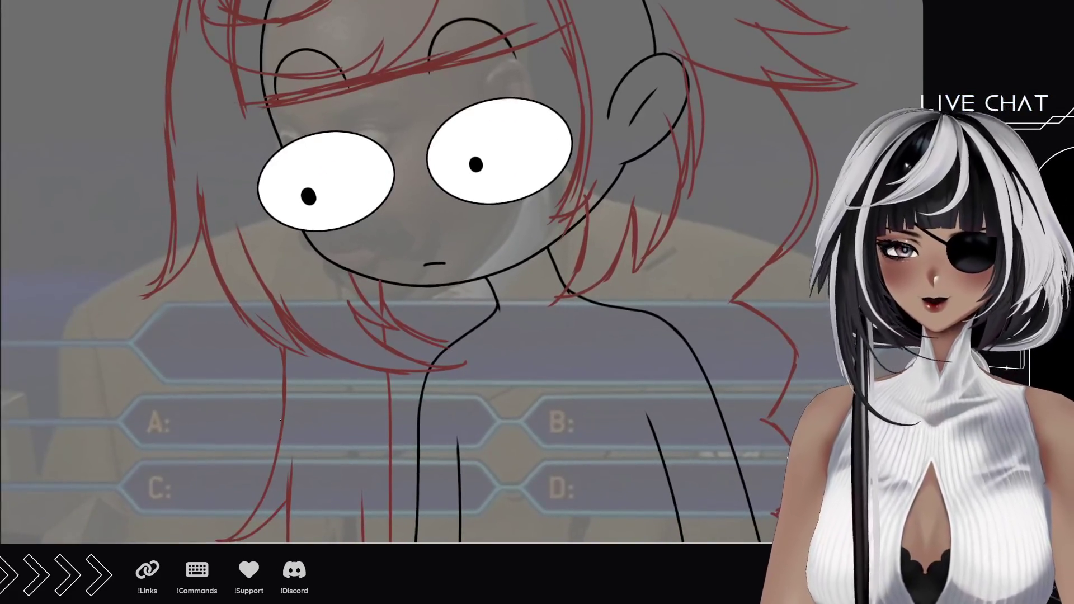
mouse_move(339, 434)
left_mouse_down()
mouse_move(360, 445)
mouse_move(349, 520)
mouse_move(361, 599)
mouse_move(346, 362)
left_mouse_up()
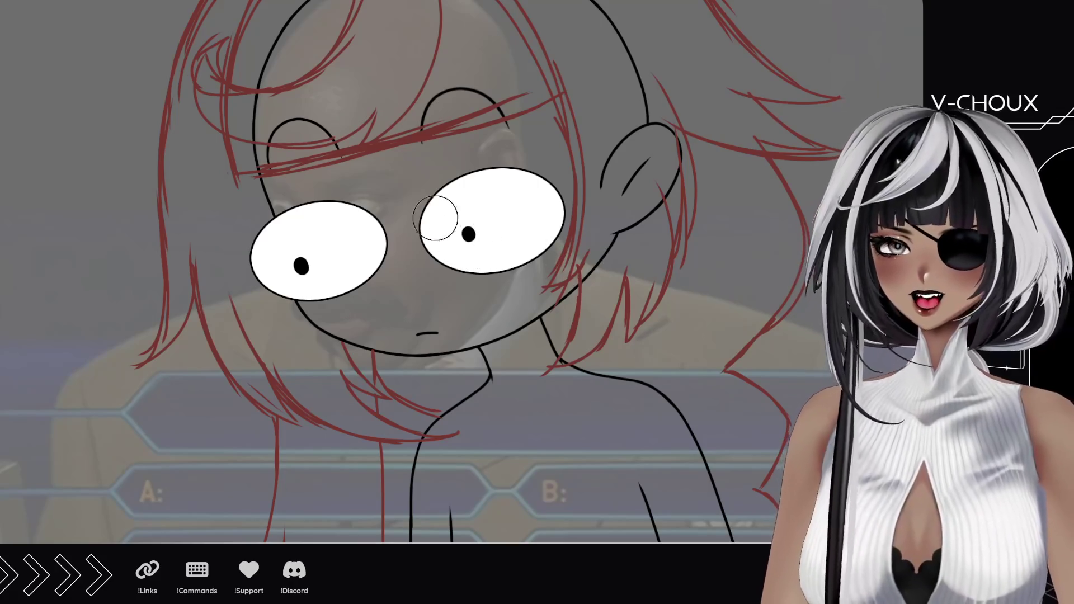
mouse_move(442, 218)
left_mouse_down()
mouse_move(504, 184)
mouse_move(531, 207)
mouse_move(539, 198)
mouse_move(520, 261)
left_mouse_up()
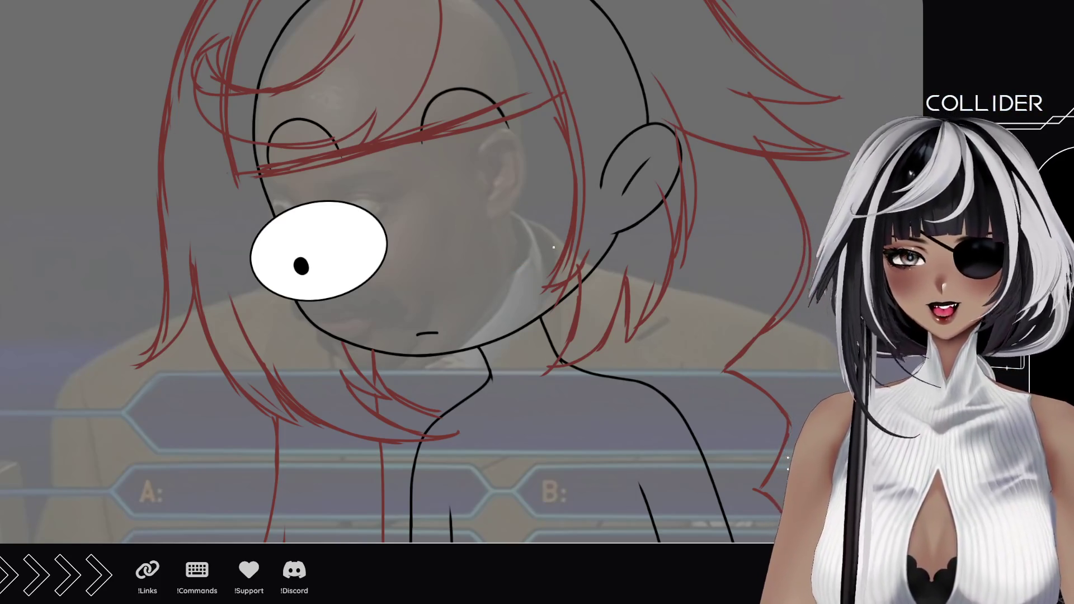
Sketch a red monocle circle over the erased right eye and hair strokes across the forehead.
mouse_move(568, 237)
left_mouse_down()
mouse_move(512, 254)
mouse_move(463, 244)
mouse_move(431, 189)
left_mouse_up()
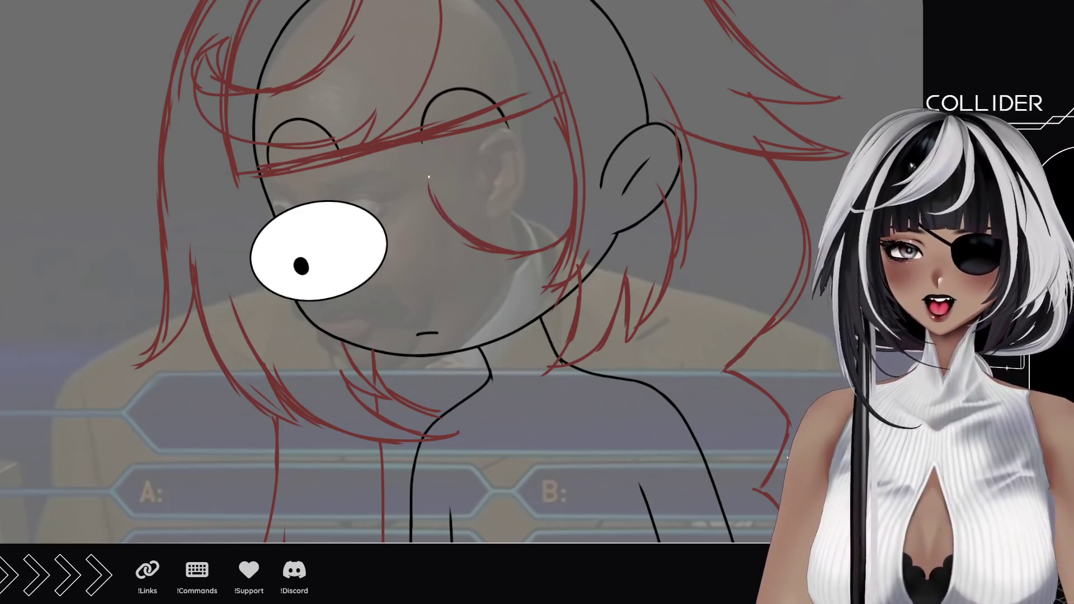
key("ctrl+z")
key("ctrl+z")
key("ctrl+z")
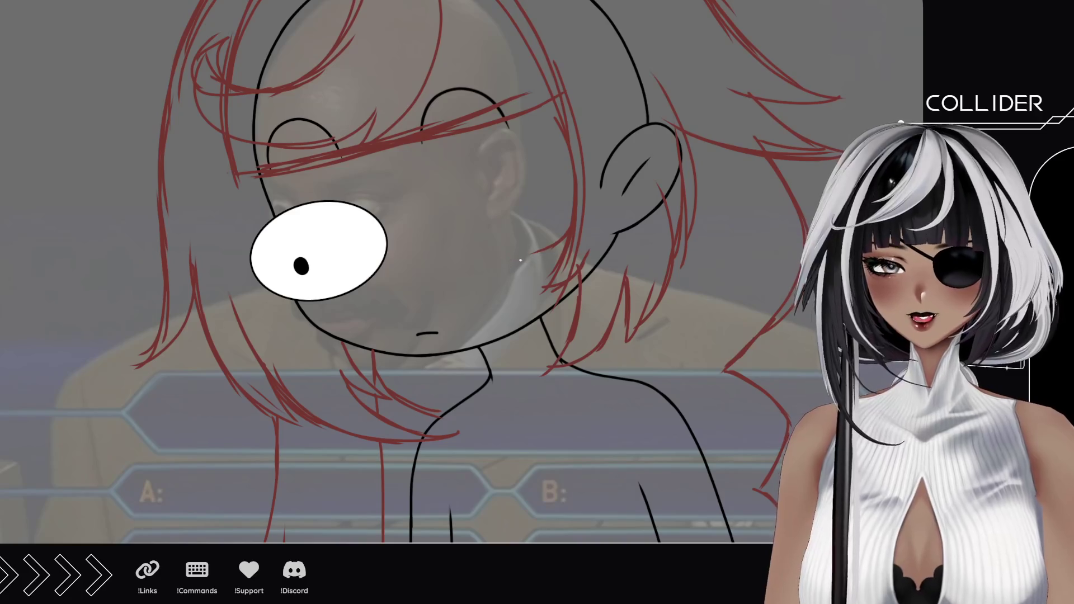
left_click_drag(556, 246, 479, 246)
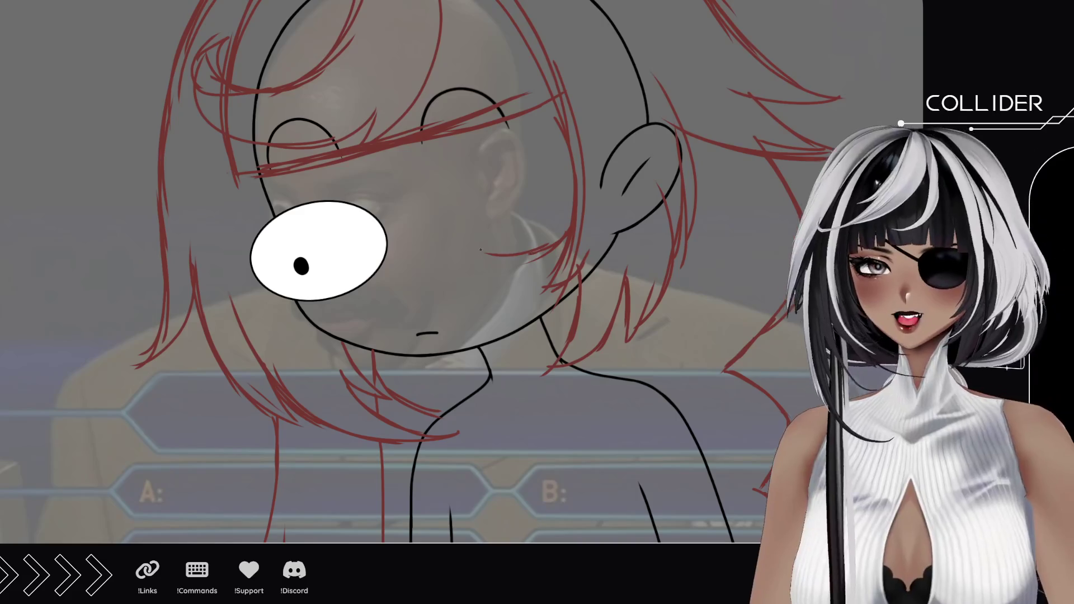
left_click_drag(480, 249, 426, 192)
left_click_drag(501, 264, 427, 201)
left_click_drag(454, 241, 420, 156)
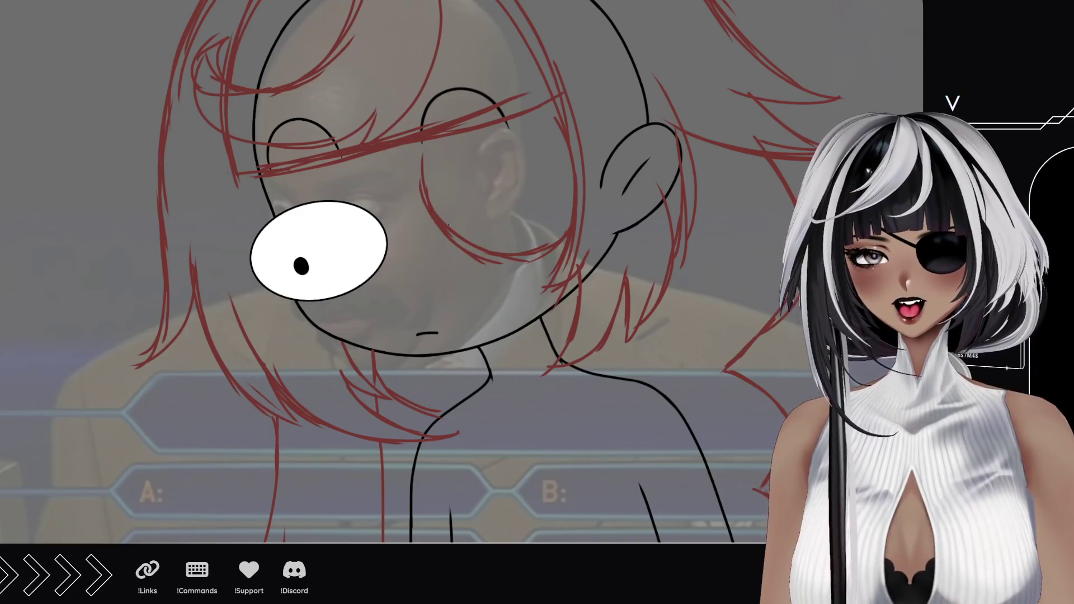
mouse_move(438, 215)
left_mouse_down()
mouse_move(431, 142)
mouse_move(457, 134)
left_mouse_up()
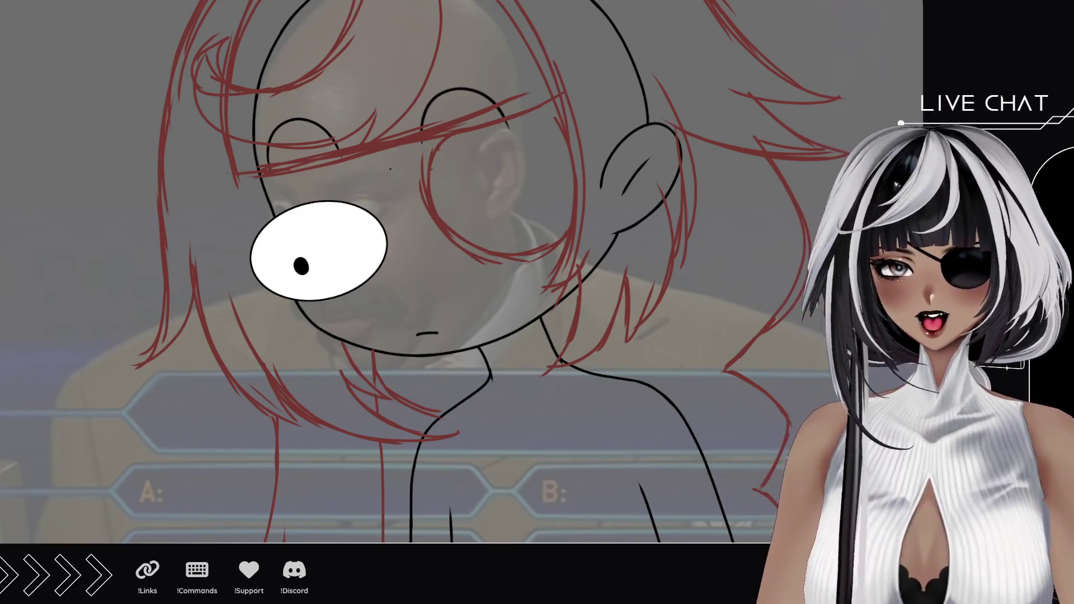
mouse_move(363, 156)
left_mouse_down()
mouse_move(421, 192)
mouse_move(440, 137)
left_mouse_up()
Refine the red monocle rim with short touch-up strokes.
left_click_drag(430, 191, 441, 140)
left_click_drag(430, 219, 440, 190)
left_click_drag(503, 260, 449, 230)
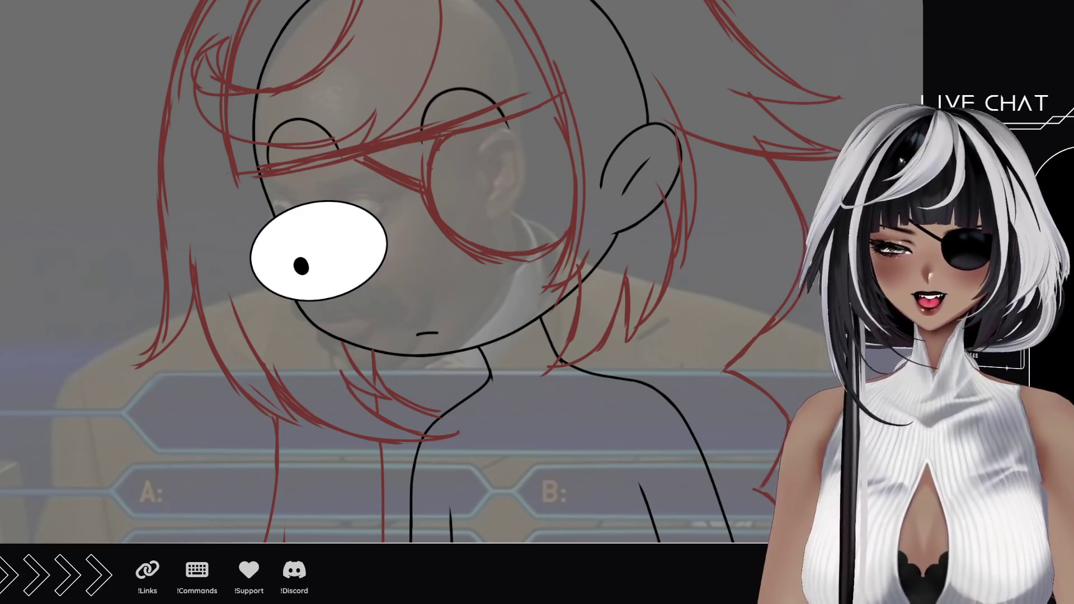
left_click_drag(540, 253, 566, 239)
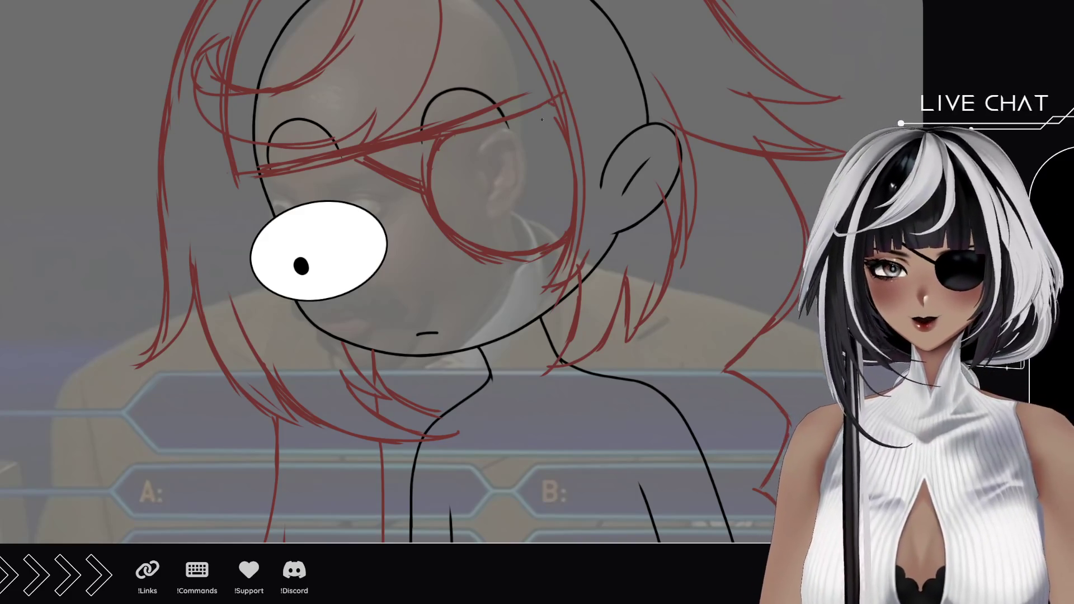
left_click_drag(557, 111, 503, 128)
mouse_move(488, 301)
left_mouse_down()
mouse_move(515, 263)
mouse_move(469, 306)
mouse_move(476, 298)
left_mouse_up()
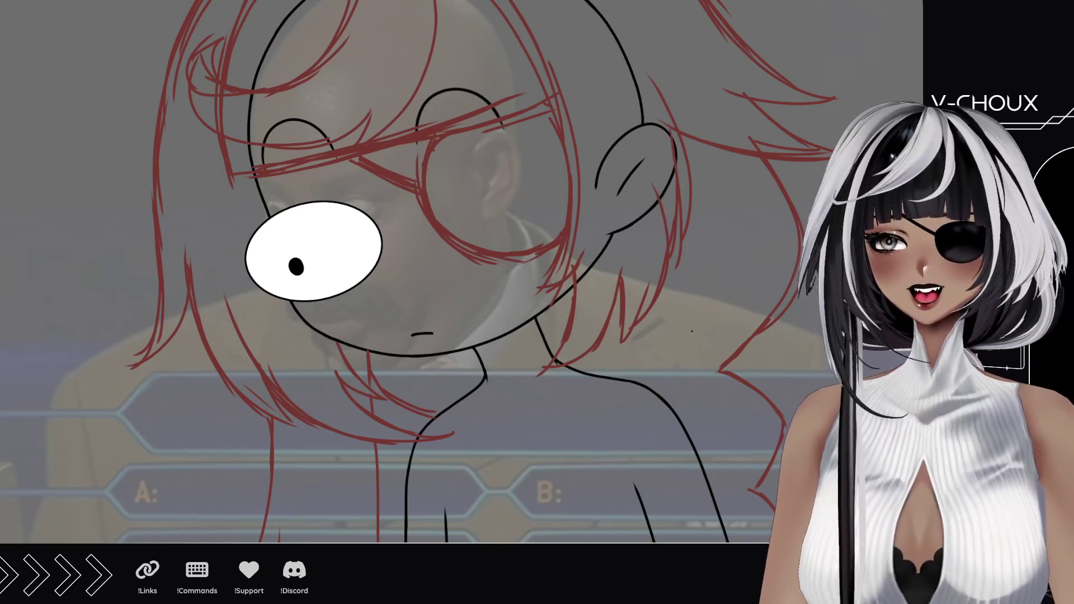
left_click_drag(571, 200, 582, 274)
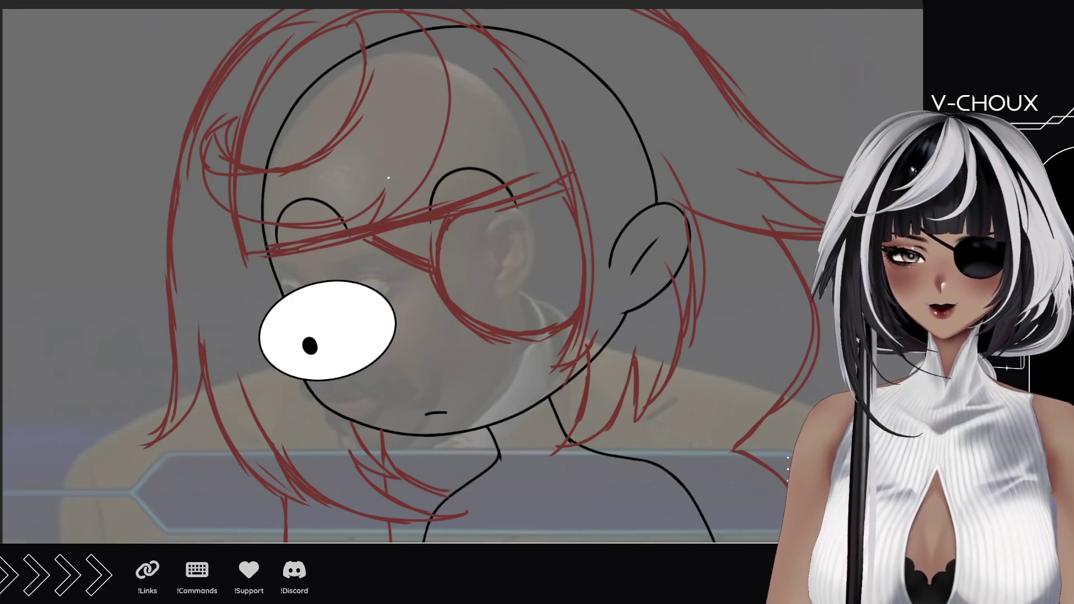
left_click_drag(407, 348, 395, 311)
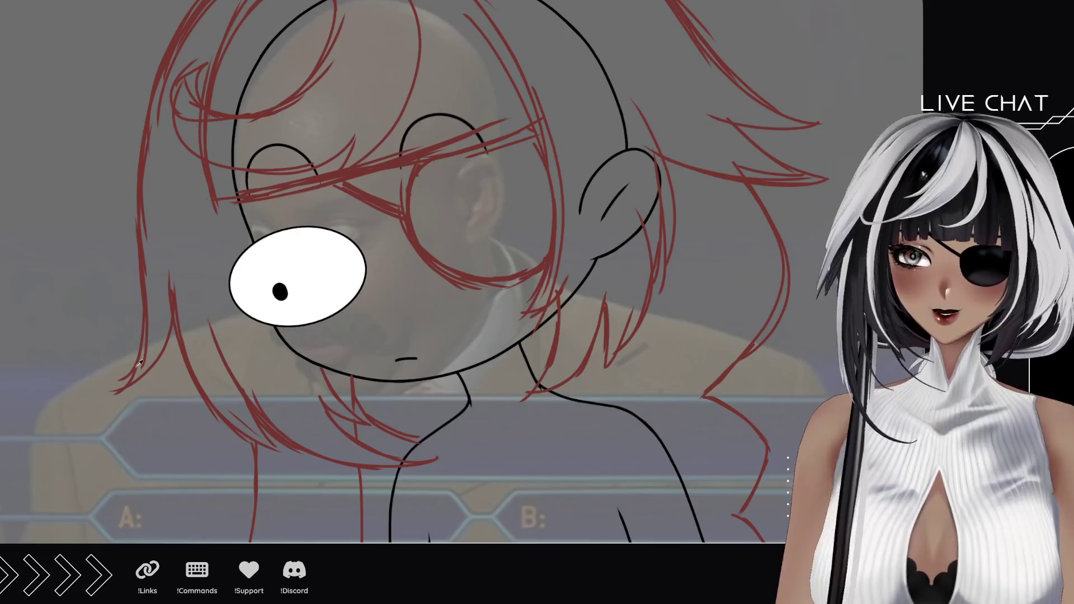
scroll(135, 367, "down", 2)
left_click_drag(218, 396, 279, 329)
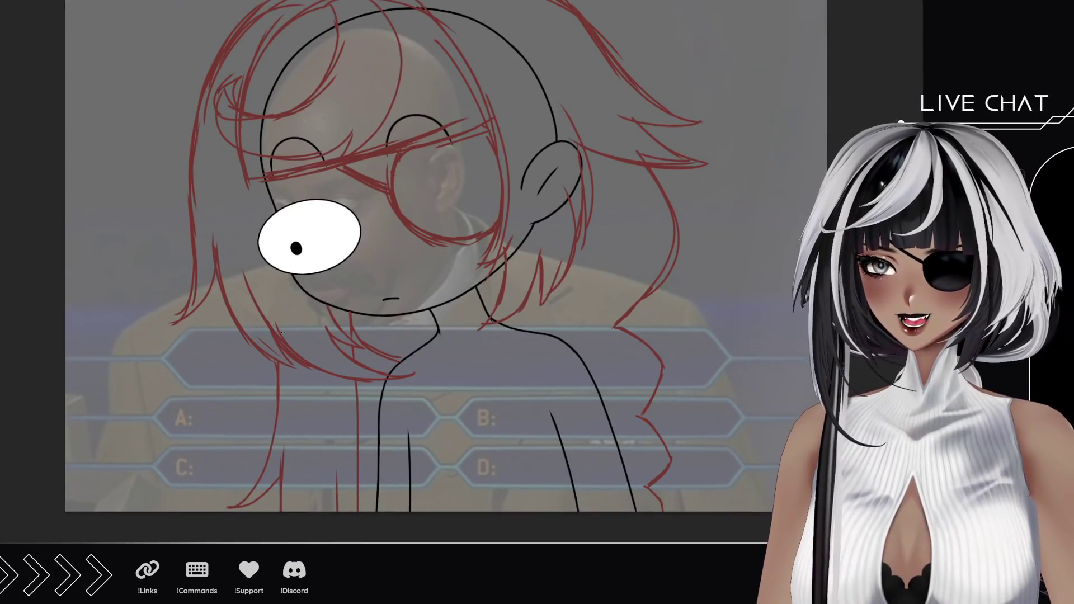
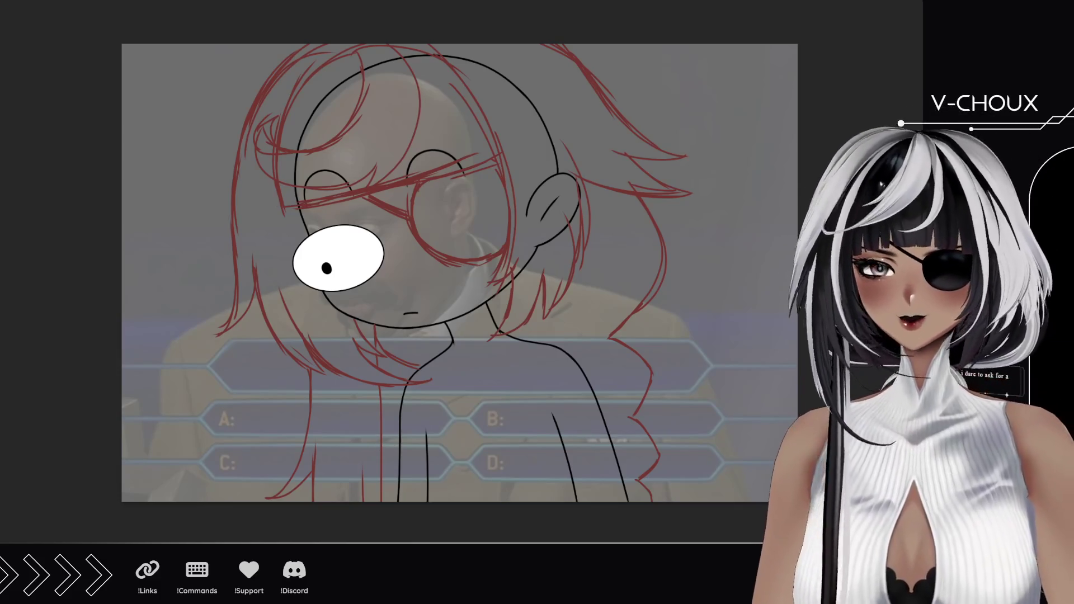
Zoom in on the figure and sketch red lines on the neck, body and chest.
left_click(478, 423)
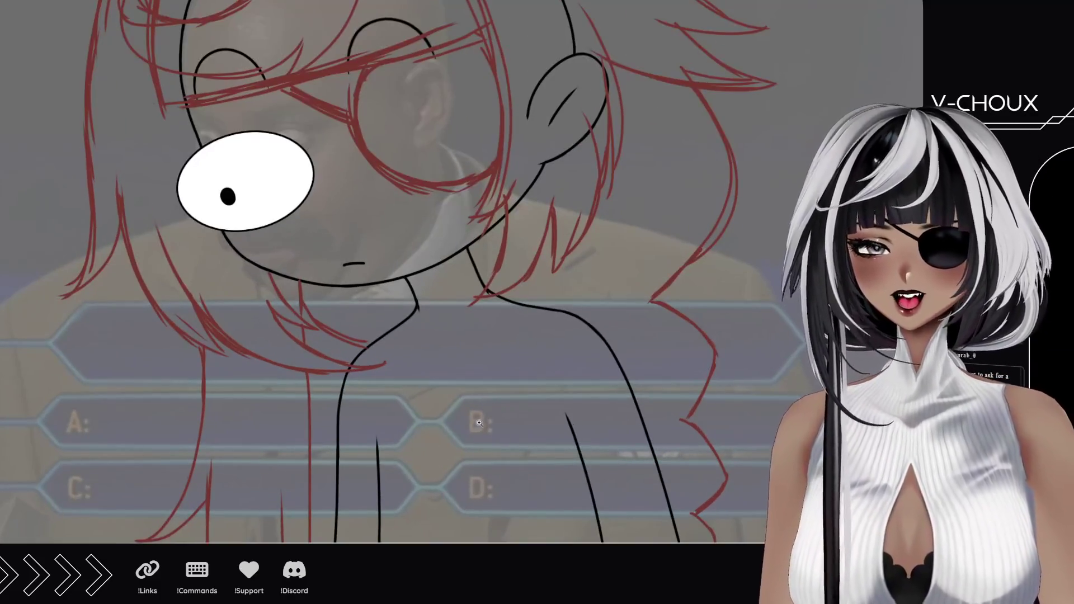
left_click_drag(173, 255, 139, 222)
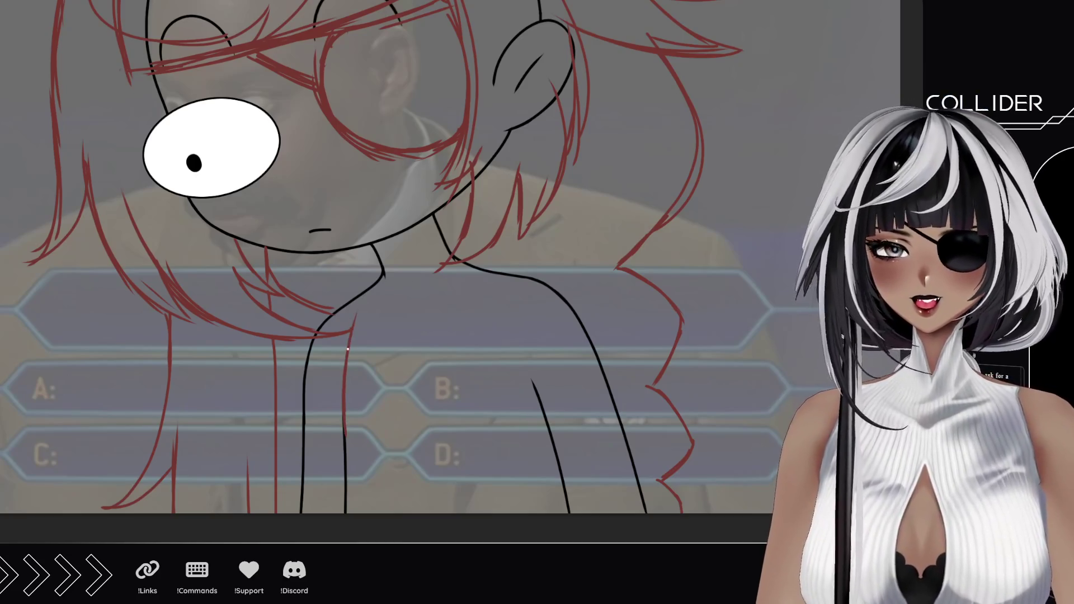
left_click_drag(347, 349, 368, 286)
left_click_drag(536, 392, 492, 274)
mouse_move(379, 245)
left_mouse_down()
mouse_move(404, 250)
mouse_move(430, 221)
left_mouse_up()
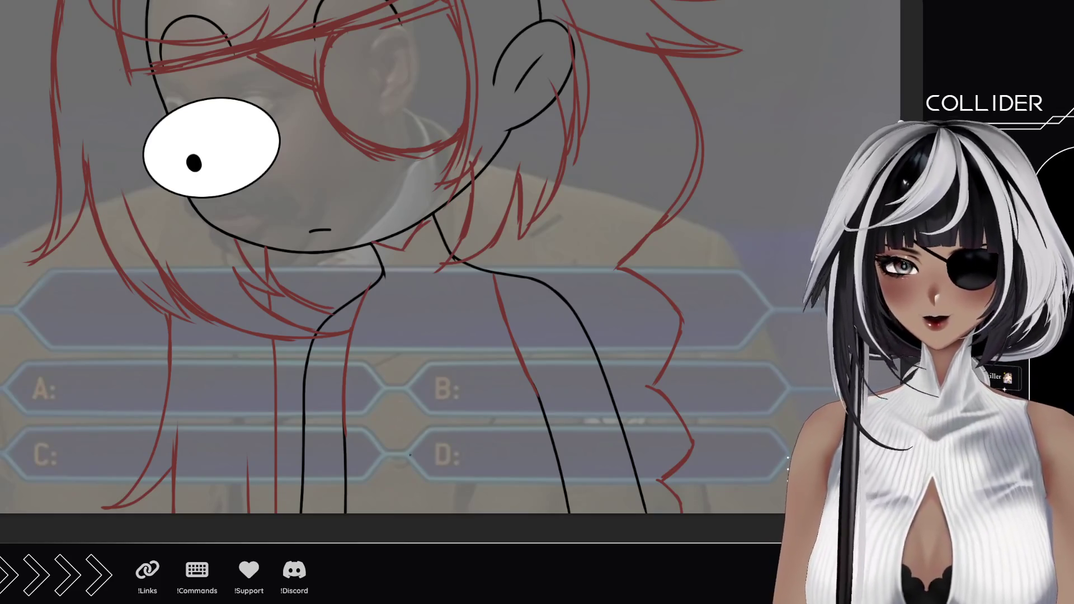
left_click_drag(346, 506, 458, 510)
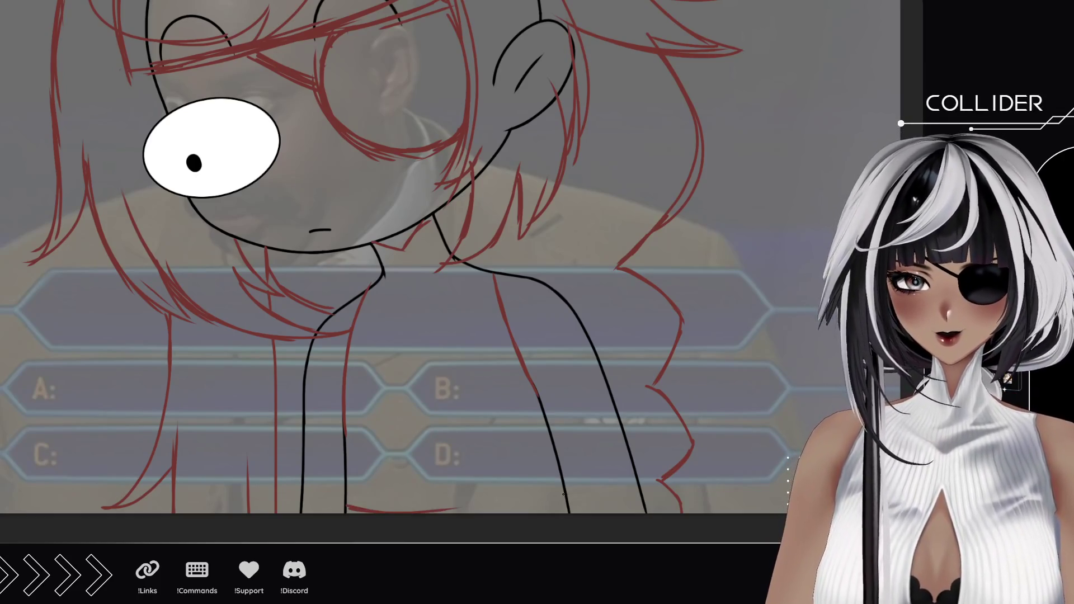
Undo the stray bottom stroke, redraw the chest line and add a red diamond shape.
key("ctrl+z")
left_click_drag(564, 492, 508, 535)
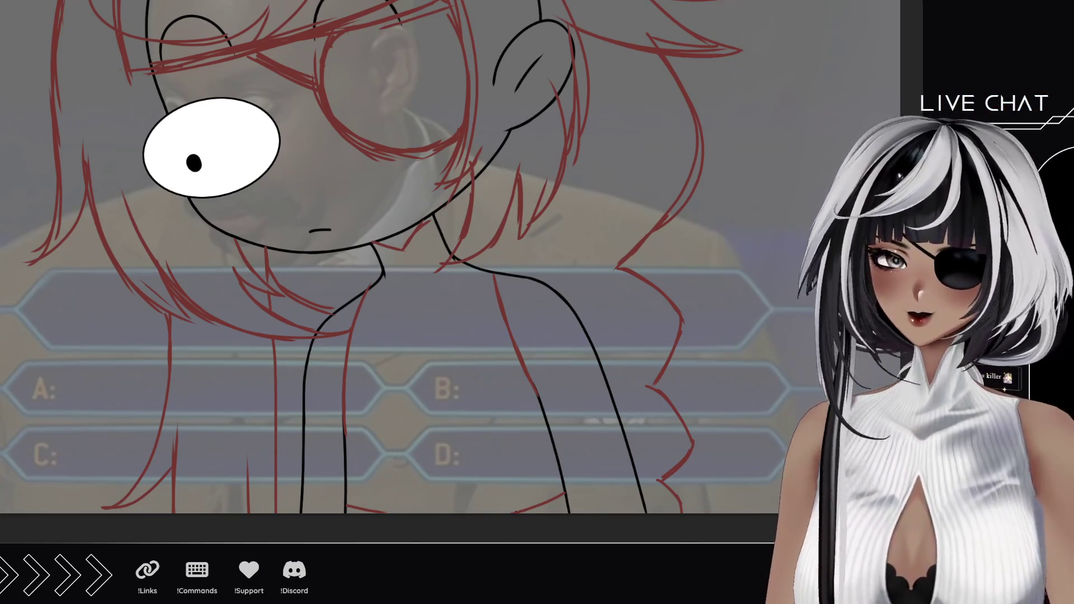
left_click_drag(533, 505, 490, 512)
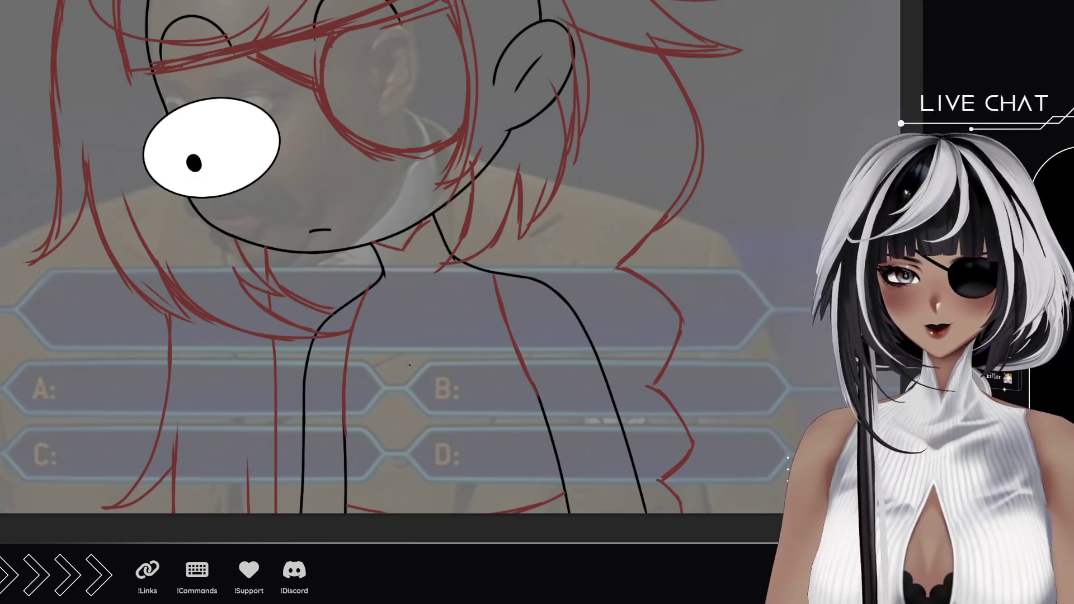
mouse_move(414, 337)
left_mouse_down()
mouse_move(398, 380)
mouse_move(419, 337)
mouse_move(459, 374)
mouse_move(432, 418)
left_mouse_up()
mouse_move(401, 381)
left_mouse_down()
mouse_move(432, 419)
mouse_move(398, 387)
mouse_move(403, 357)
left_mouse_up()
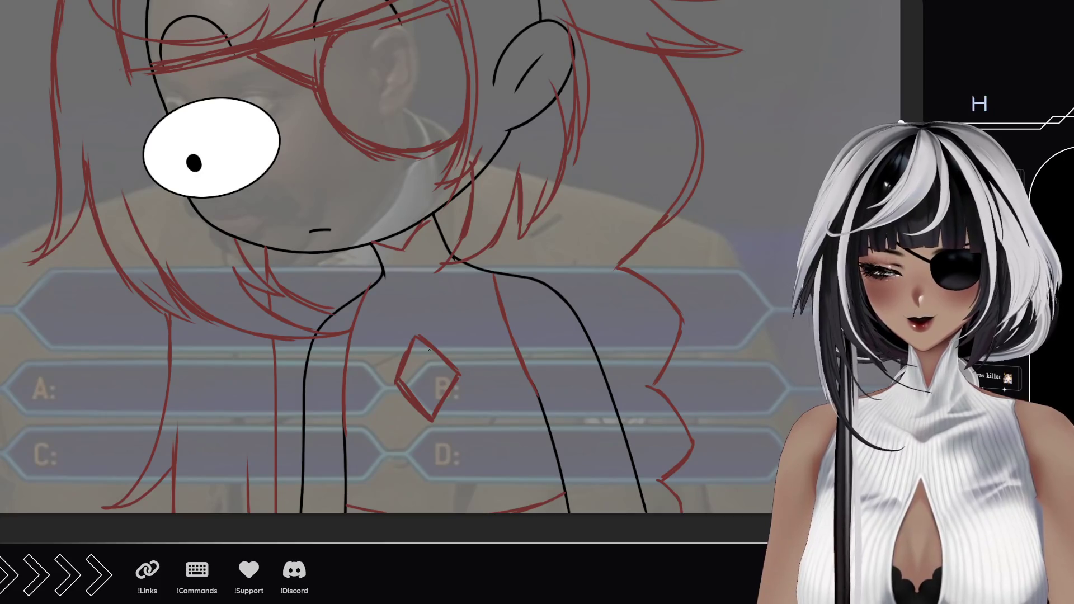
left_click_drag(472, 300, 519, 371)
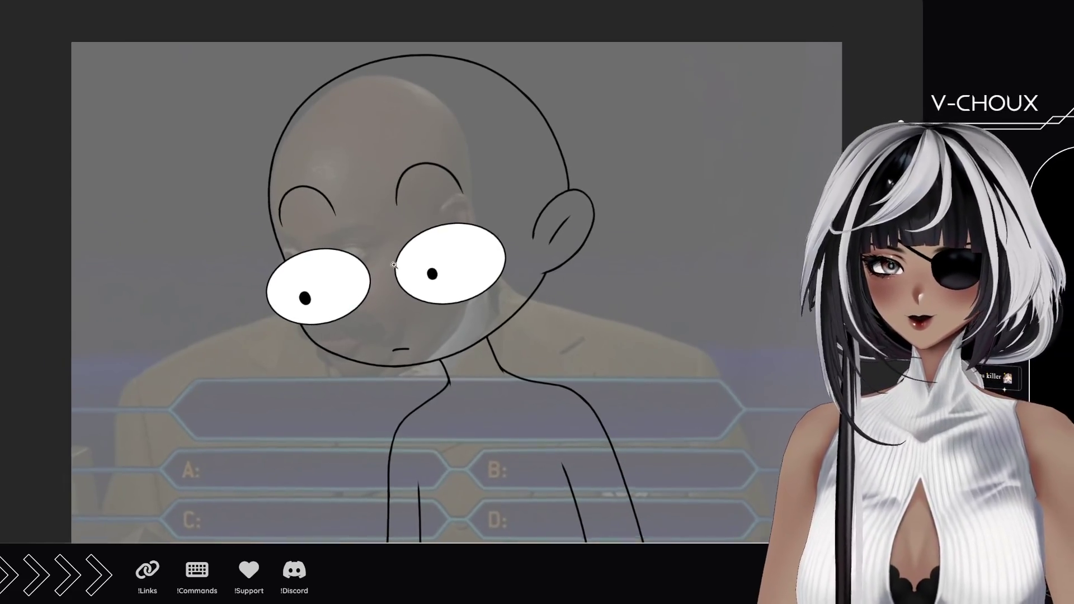
Zoom in on the head and sketch jagged red bangs across the forehead and eyebrows.
left_click(305, 220)
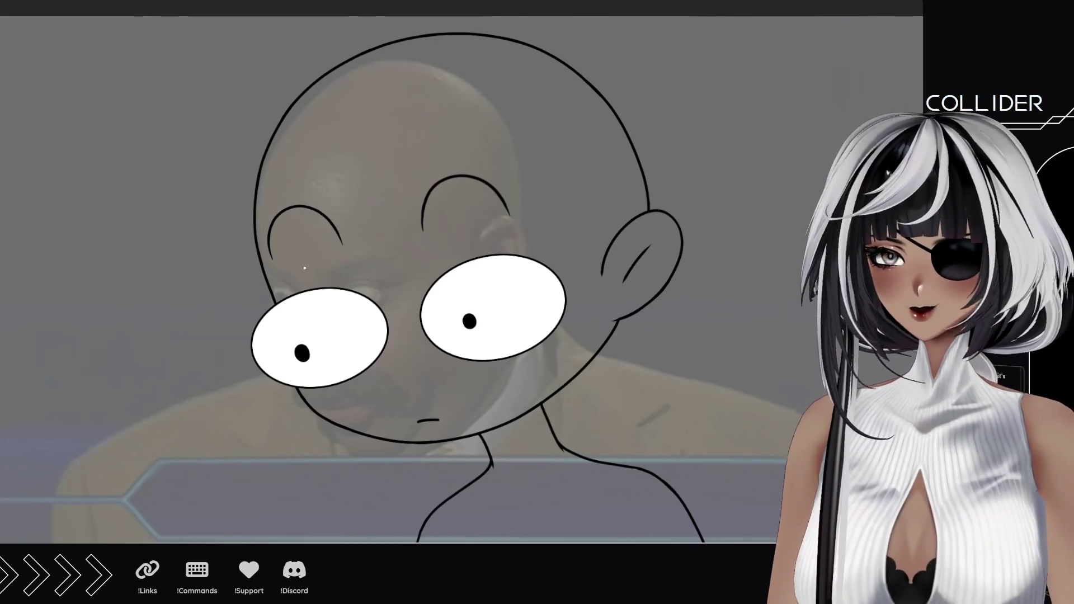
mouse_move(342, 271)
left_mouse_down()
mouse_move(302, 147)
mouse_move(311, 96)
left_mouse_up()
mouse_move(339, 239)
left_mouse_down()
mouse_move(344, 273)
mouse_move(369, 261)
mouse_move(416, 269)
mouse_move(422, 241)
mouse_move(424, 258)
mouse_move(442, 224)
mouse_move(450, 257)
left_mouse_up()
left_click_drag(439, 156, 453, 257)
left_click_drag(399, 93, 450, 187)
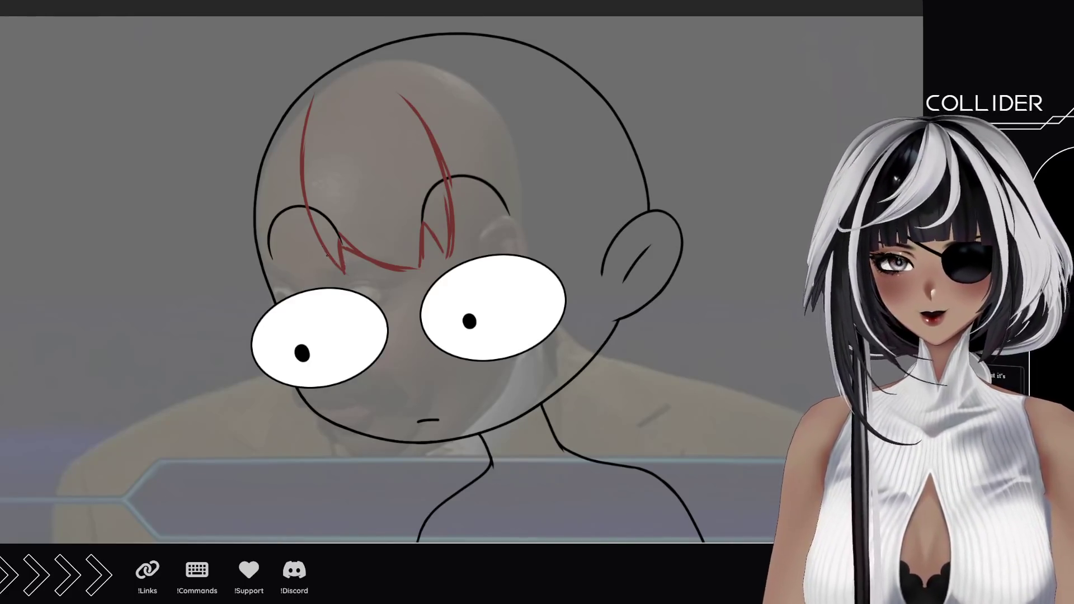
mouse_move(330, 253)
left_mouse_down()
mouse_move(378, 278)
mouse_move(295, 159)
left_mouse_up()
left_click_drag(308, 118, 296, 241)
left_click_drag(318, 202, 305, 249)
left_click_drag(319, 72, 303, 126)
left_click_drag(387, 64, 475, 205)
left_click_drag(422, 93, 481, 235)
left_click_drag(467, 180, 482, 249)
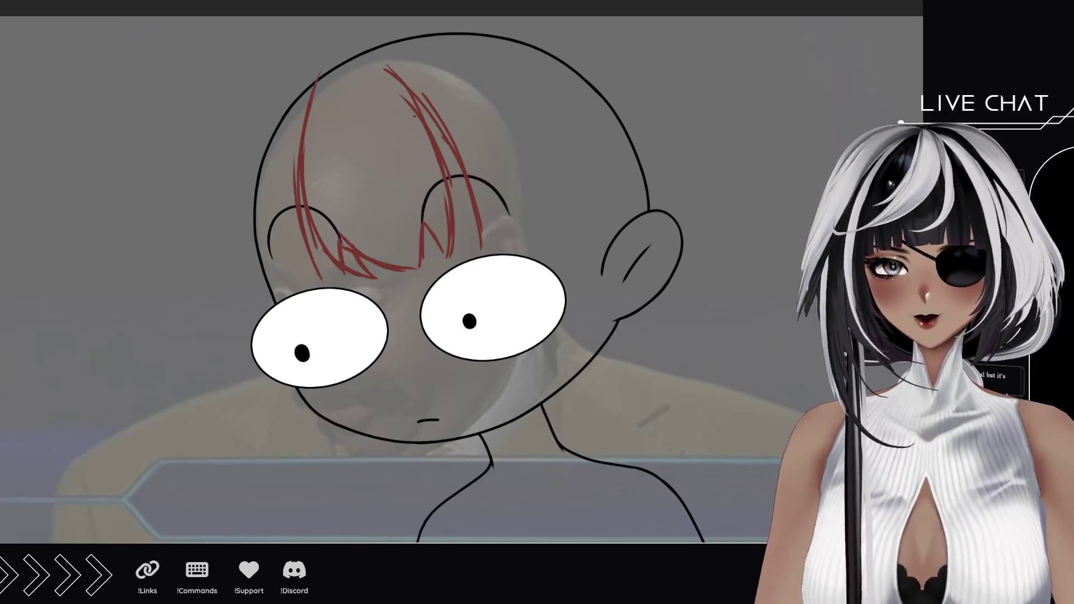
mouse_move(415, 116)
left_mouse_down()
mouse_move(479, 235)
mouse_move(498, 247)
mouse_move(519, 223)
left_mouse_up()
left_click_drag(539, 196, 528, 240)
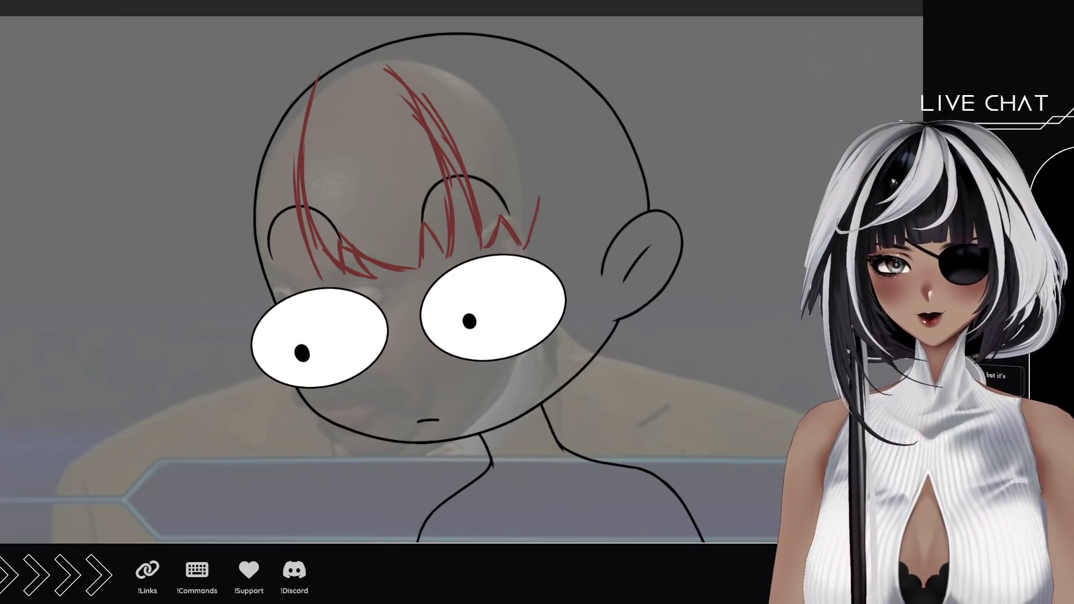
left_click_drag(502, 143, 530, 249)
Draw red hair down both sides of the head, plus a hoop earring and cheek star.
mouse_move(325, 281)
left_mouse_down()
mouse_move(283, 259)
mouse_move(290, 287)
left_mouse_up()
left_click_drag(275, 291, 243, 193)
left_click_drag(276, 122, 250, 258)
left_click_drag(511, 143, 576, 352)
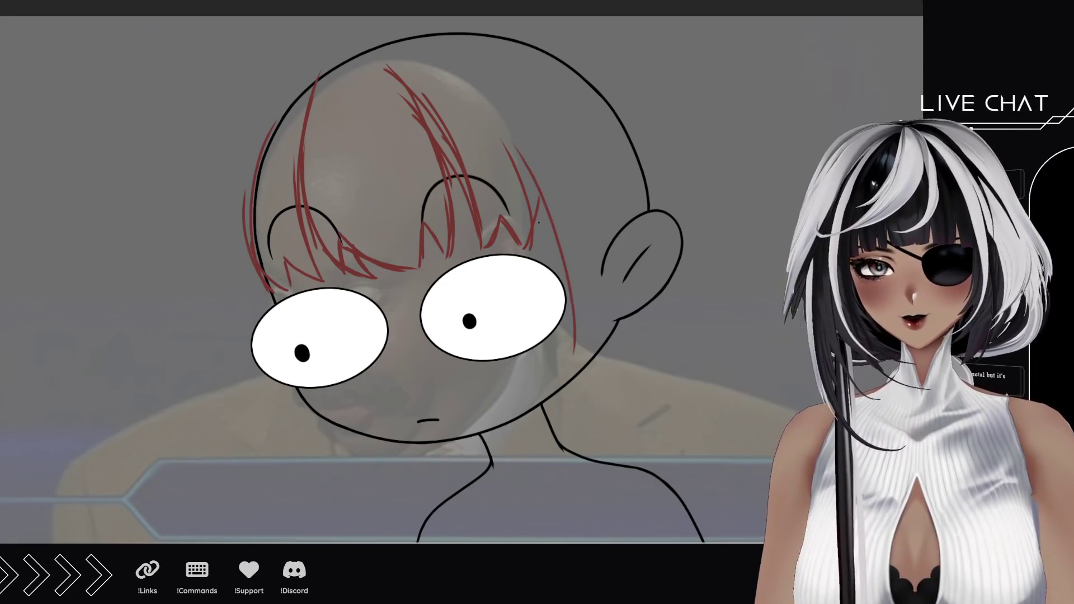
left_click_drag(530, 194, 564, 431)
left_click_drag(601, 319, 582, 411)
left_click_drag(598, 284, 577, 408)
left_click_drag(579, 219, 597, 284)
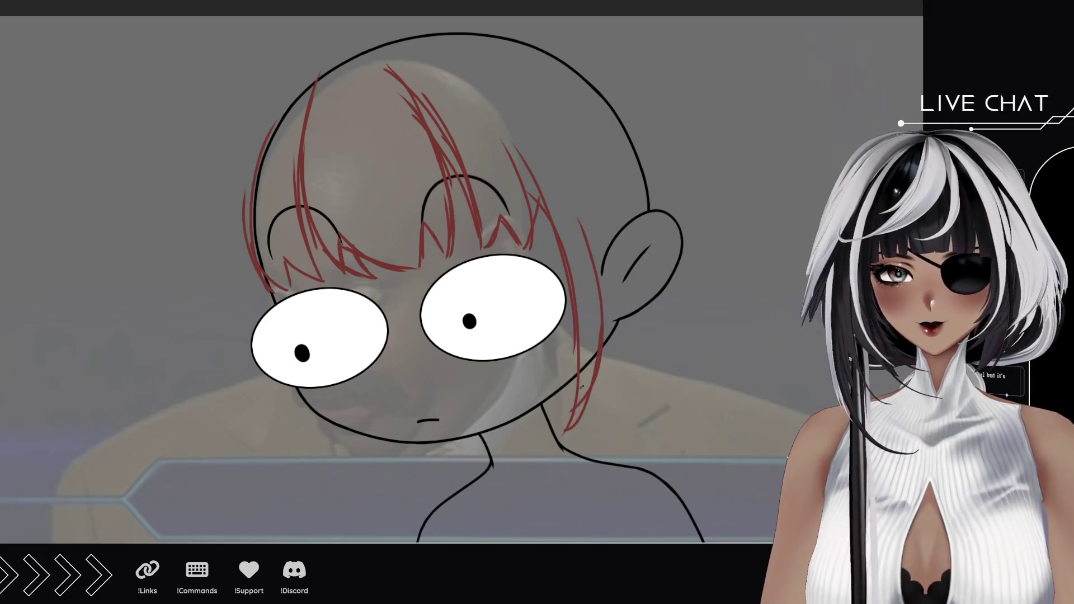
mouse_move(577, 193)
left_mouse_down()
mouse_move(589, 401)
mouse_move(609, 359)
mouse_move(612, 370)
left_mouse_up()
key("ctrl+z")
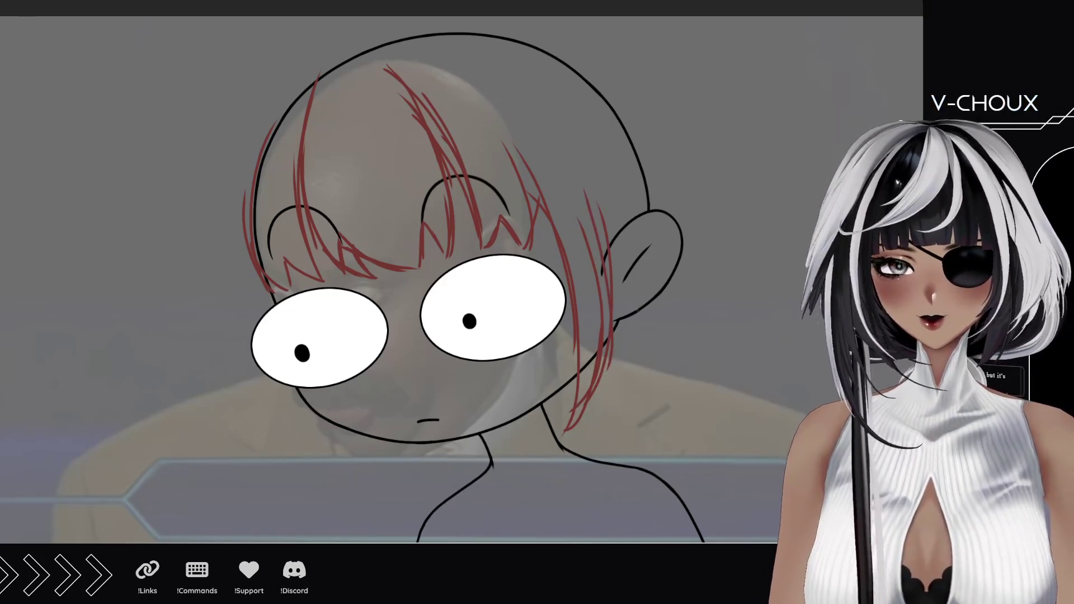
mouse_move(622, 306)
left_mouse_down()
mouse_move(636, 318)
mouse_move(620, 307)
left_mouse_up()
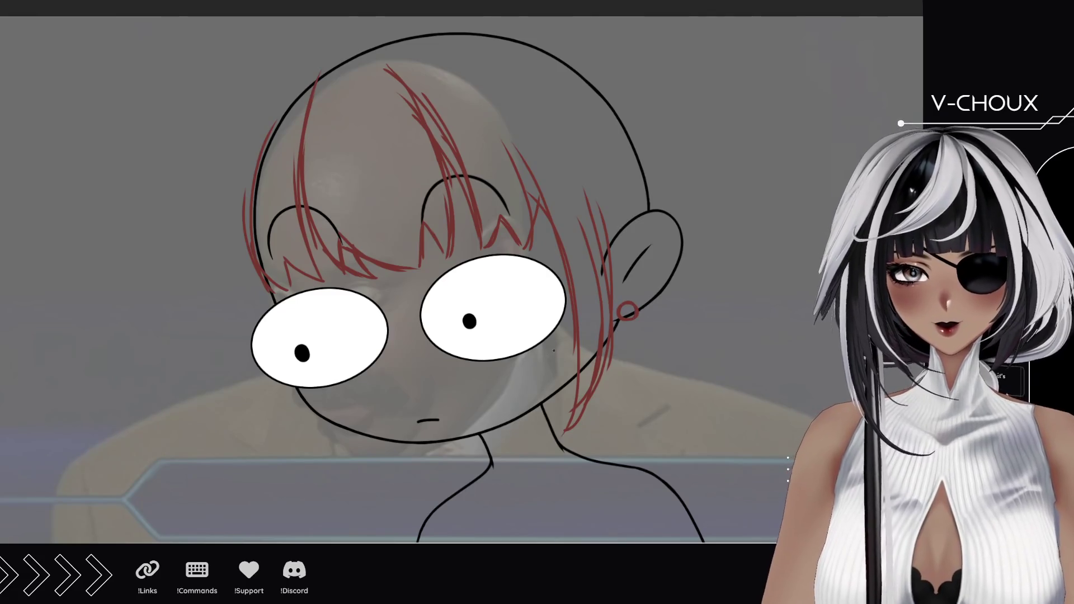
left_click_drag(554, 350, 562, 361)
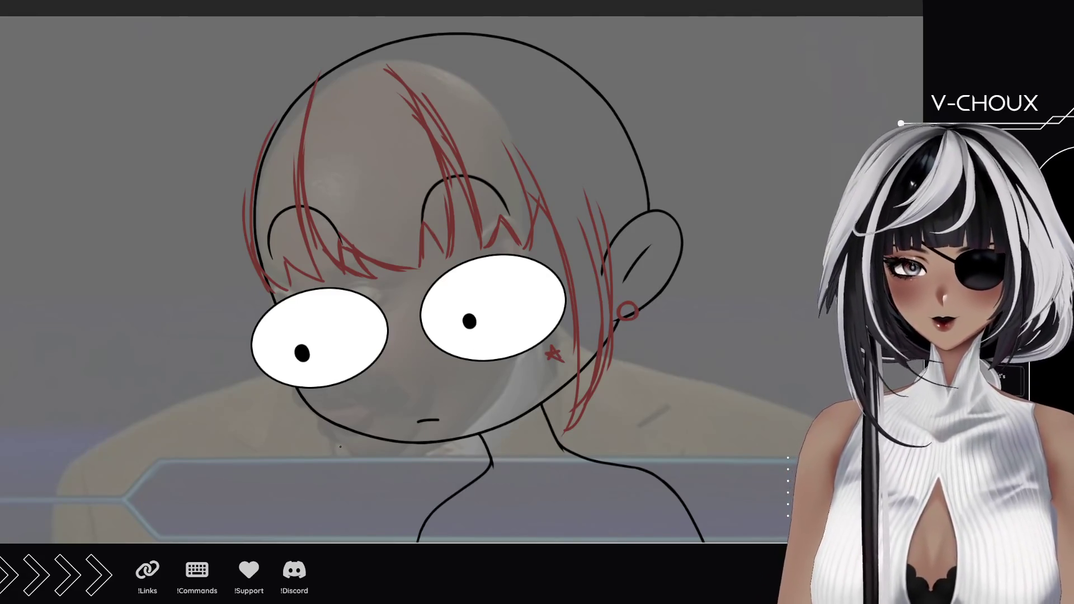
Sketch red hair strands along the lower-left of the face.
left_click_drag(344, 431, 397, 483)
left_click_drag(290, 437, 411, 485)
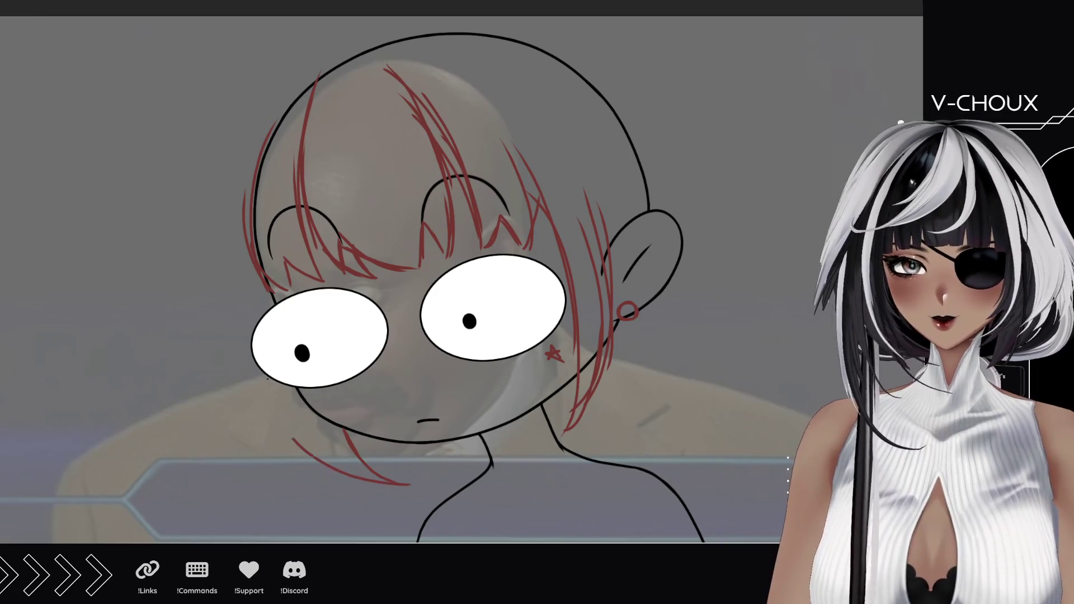
left_click_drag(266, 382, 293, 440)
left_click_drag(263, 398, 357, 481)
mouse_move(235, 330)
left_mouse_down()
mouse_move(336, 467)
mouse_move(313, 463)
left_mouse_up()
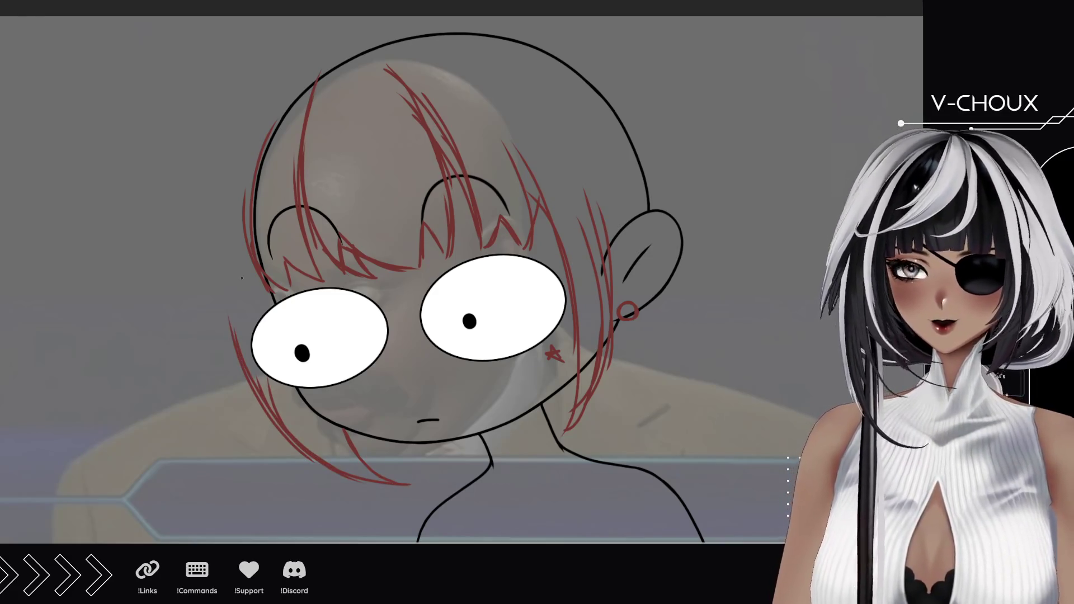
Sketch long hair sweeping down the left side of the head to the lower tips.
left_click_drag(241, 278, 288, 275)
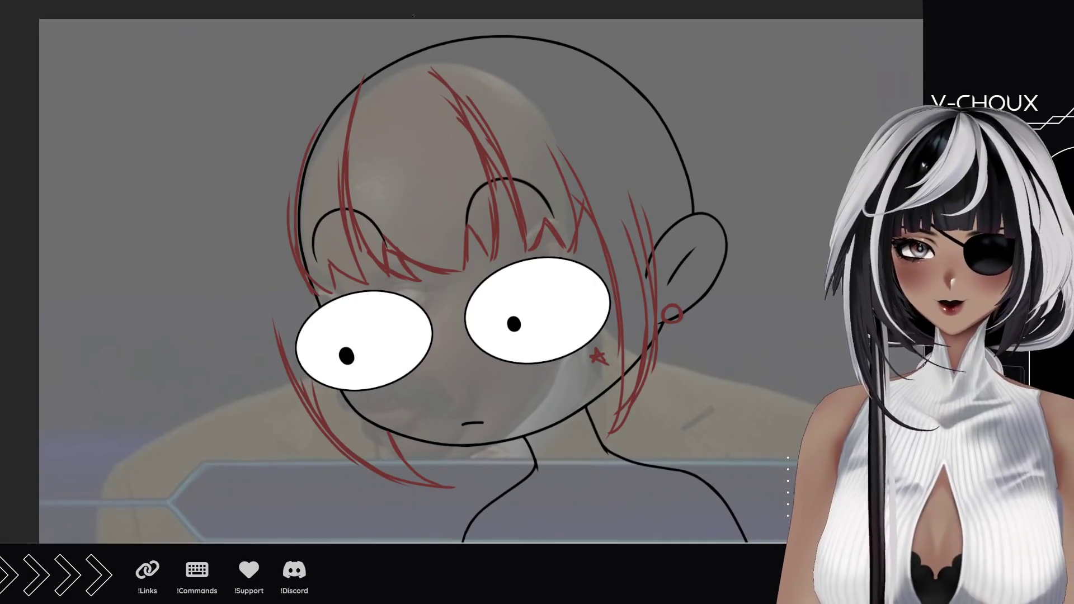
mouse_move(352, 20)
left_mouse_down()
mouse_move(264, 102)
mouse_move(247, 152)
left_mouse_up()
left_click_drag(287, 74, 233, 237)
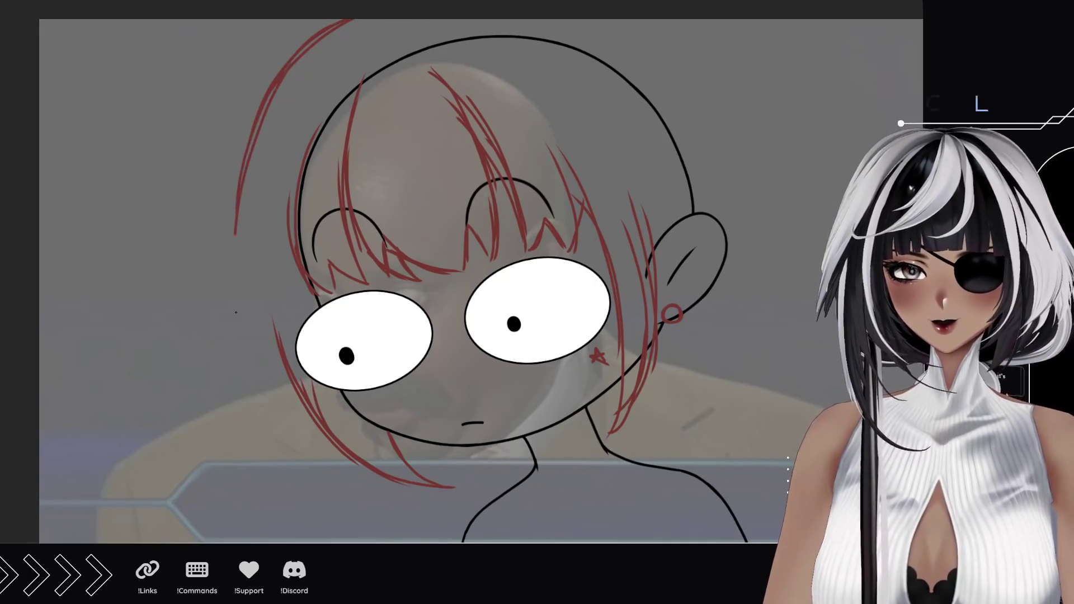
left_click_drag(269, 110, 232, 316)
left_click_drag(250, 187, 219, 403)
left_click_drag(248, 145, 210, 437)
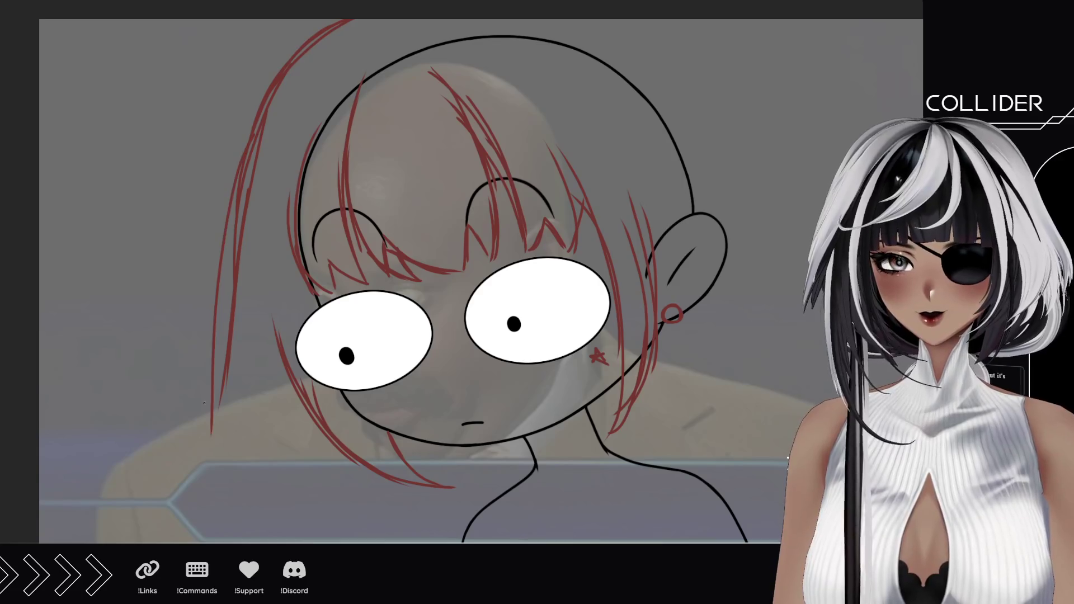
left_click_drag(226, 259, 199, 475)
left_click_drag(211, 404, 181, 492)
left_click_drag(230, 421, 238, 337)
left_click_drag(232, 276, 206, 390)
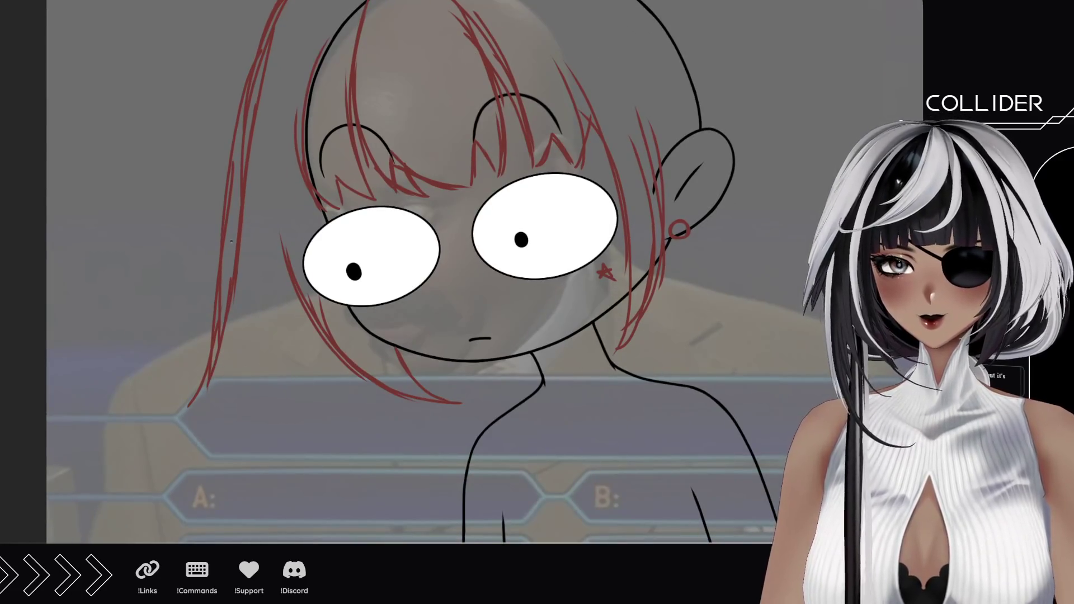
left_click_drag(229, 208, 234, 328)
left_click_drag(237, 258, 250, 434)
mouse_move(245, 396)
left_mouse_down()
mouse_move(296, 472)
mouse_move(308, 428)
mouse_move(396, 463)
left_mouse_up()
mouse_move(373, 419)
left_mouse_down()
mouse_move(402, 460)
mouse_move(480, 418)
left_mouse_up()
mouse_move(565, 288)
left_mouse_down()
mouse_move(535, 348)
mouse_move(508, 366)
left_mouse_up()
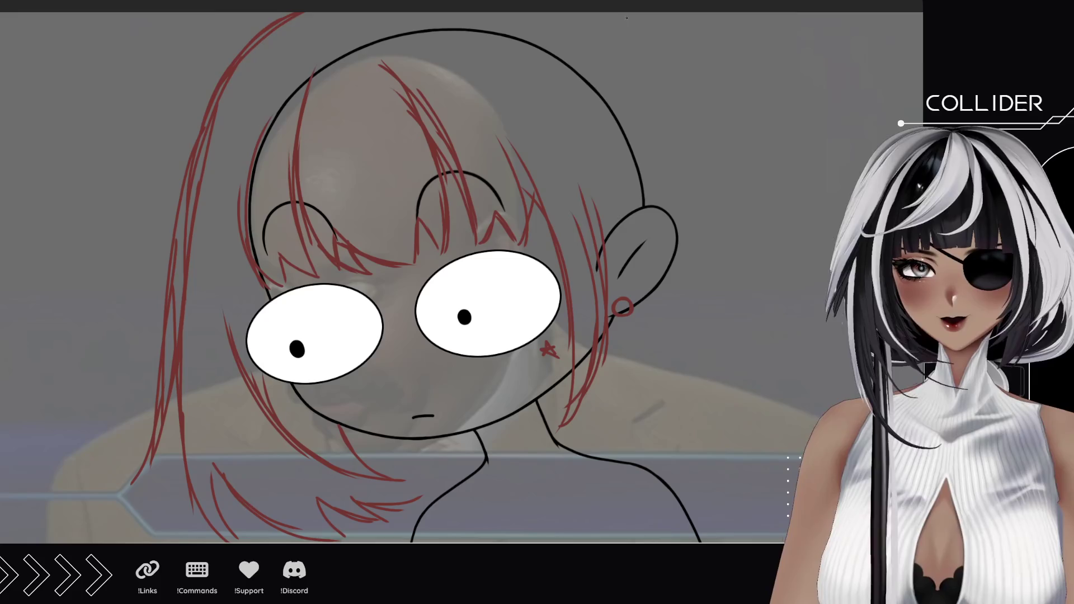
Sketch hair falling down the right side with shaped, zigzag ends near the neck.
mouse_move(627, 18)
left_mouse_down()
mouse_move(701, 89)
mouse_move(740, 186)
left_mouse_up()
left_click_drag(683, 61, 758, 274)
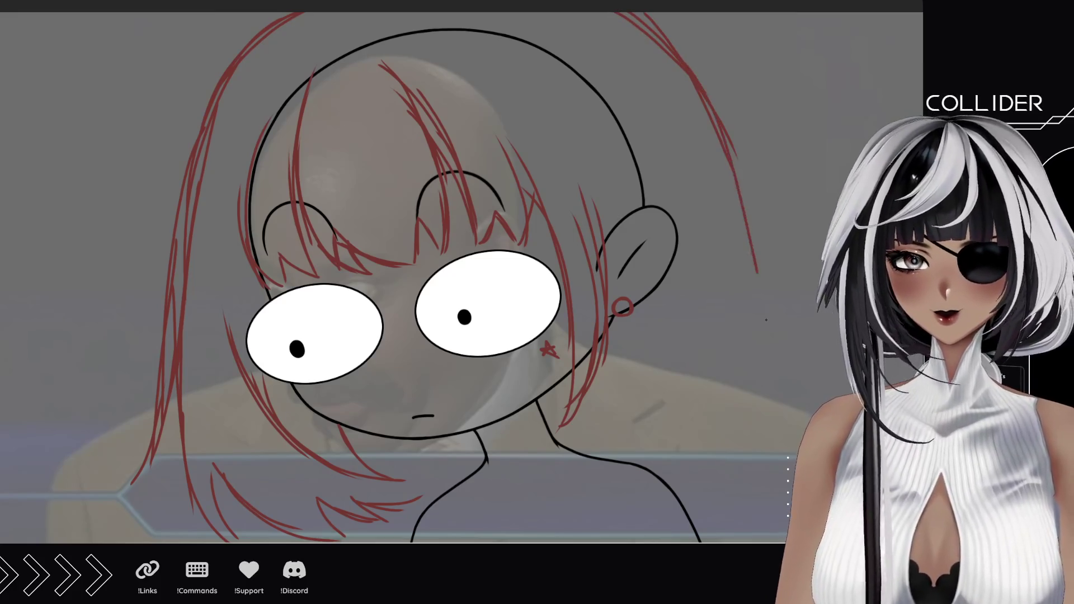
left_click_drag(686, 98, 783, 365)
mouse_move(743, 249)
left_mouse_down()
mouse_move(762, 401)
mouse_move(744, 446)
left_mouse_up()
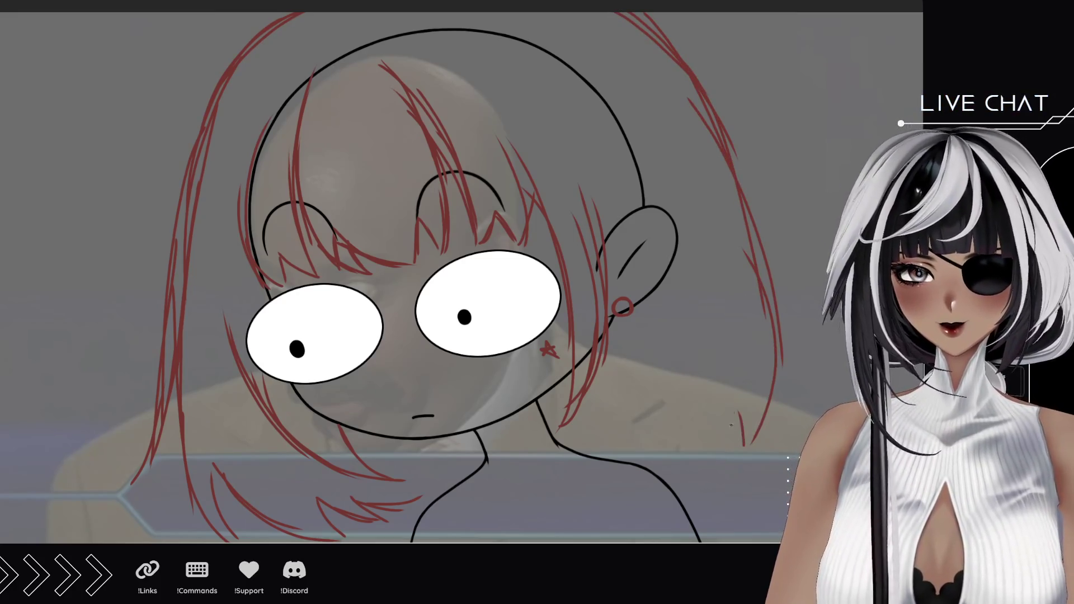
left_click_drag(732, 401, 696, 474)
left_click_drag(694, 421, 693, 477)
mouse_move(692, 426)
left_mouse_down()
mouse_move(673, 453)
mouse_move(601, 492)
left_mouse_up()
mouse_move(606, 373)
left_mouse_down()
mouse_move(604, 492)
mouse_move(603, 472)
left_mouse_up()
left_click_drag(415, 497, 478, 462)
left_click_drag(603, 434, 564, 449)
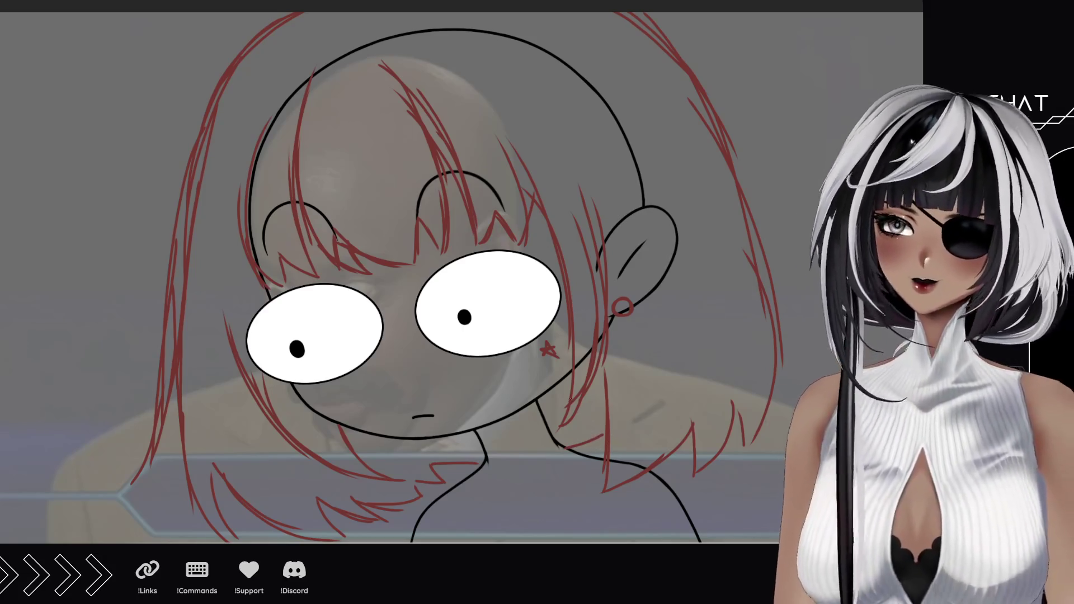
Add hair strands at the top of the head and extra fringe over the forehead.
left_click_drag(546, 371, 579, 371)
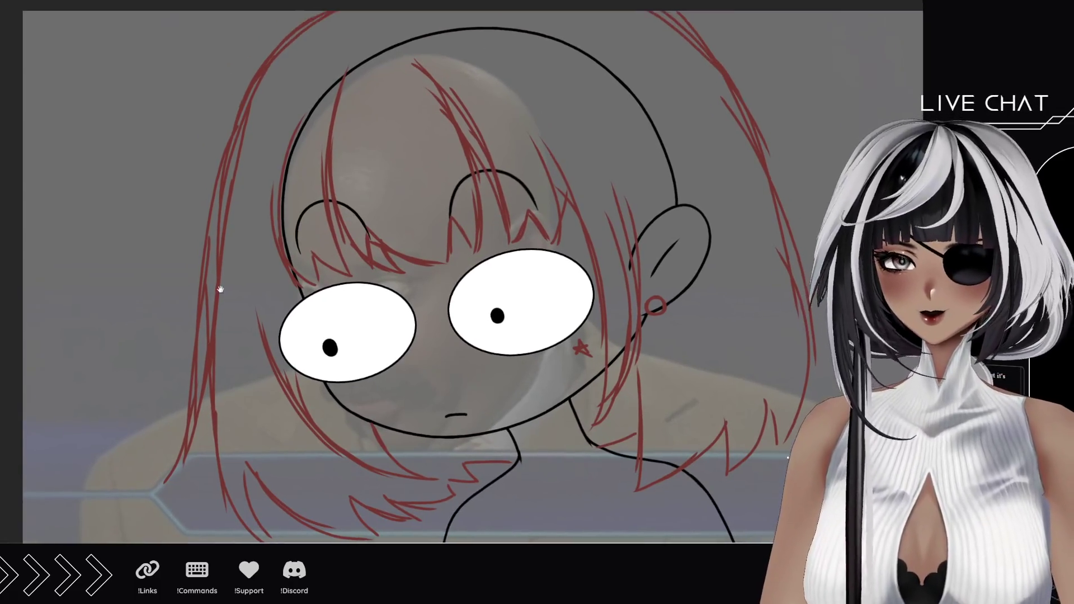
mouse_move(220, 290)
left_mouse_down()
mouse_move(223, 164)
mouse_move(250, 86)
mouse_move(317, 12)
left_mouse_up()
left_click_drag(264, 60, 325, 12)
mouse_move(659, 12)
left_mouse_down()
mouse_move(701, 47)
mouse_move(753, 146)
left_mouse_up()
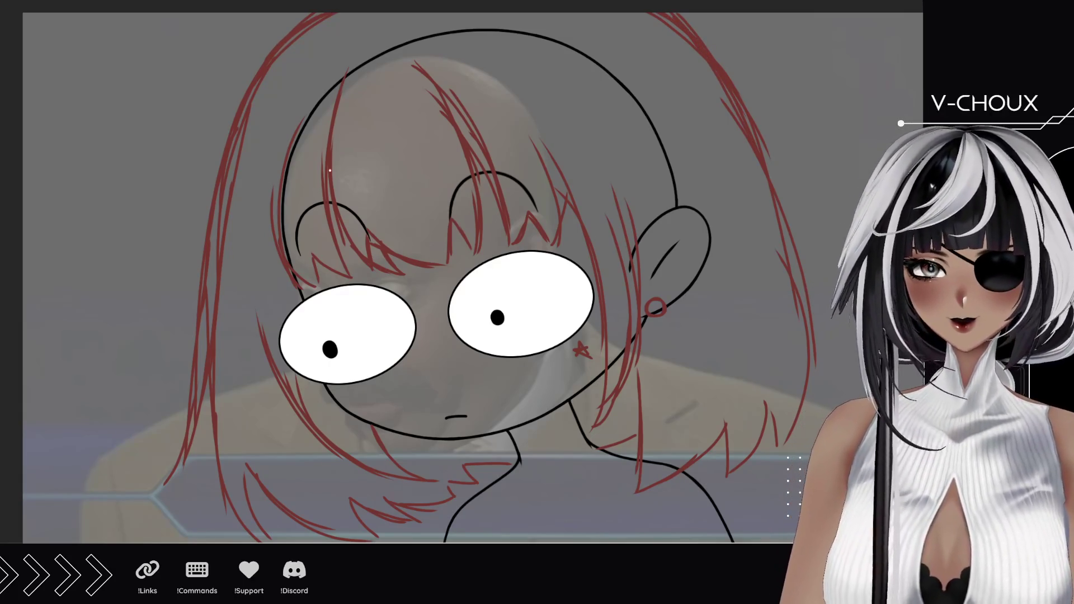
left_click_drag(340, 102, 379, 50)
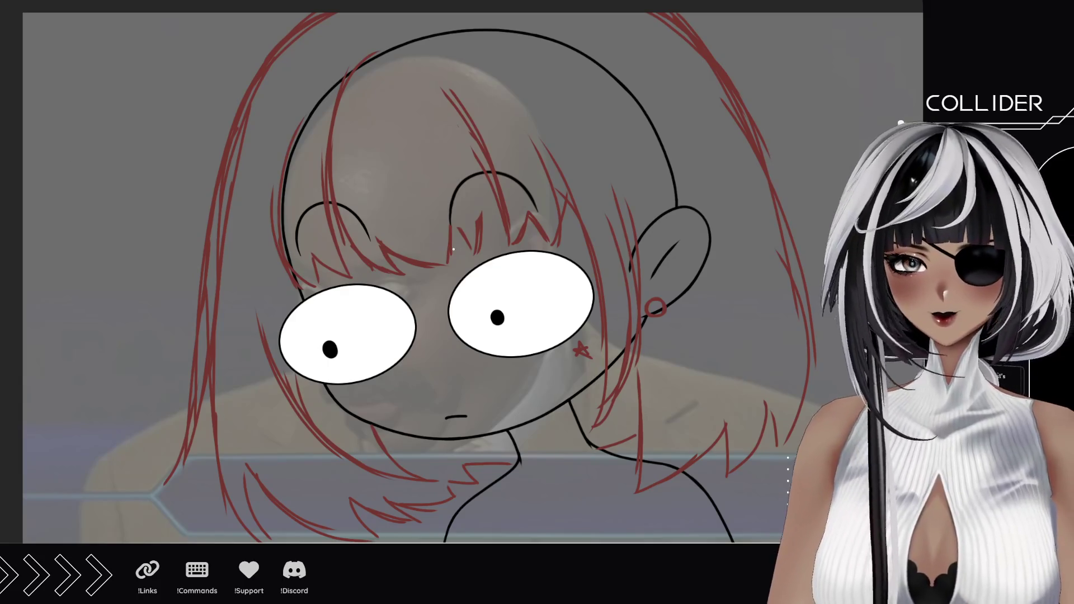
mouse_move(457, 222)
left_mouse_down()
mouse_move(456, 264)
mouse_move(460, 244)
mouse_move(482, 238)
left_mouse_up()
mouse_move(491, 199)
left_mouse_down()
mouse_move(481, 236)
mouse_move(491, 161)
mouse_move(486, 219)
left_mouse_up()
left_click_drag(501, 412, 467, 208)
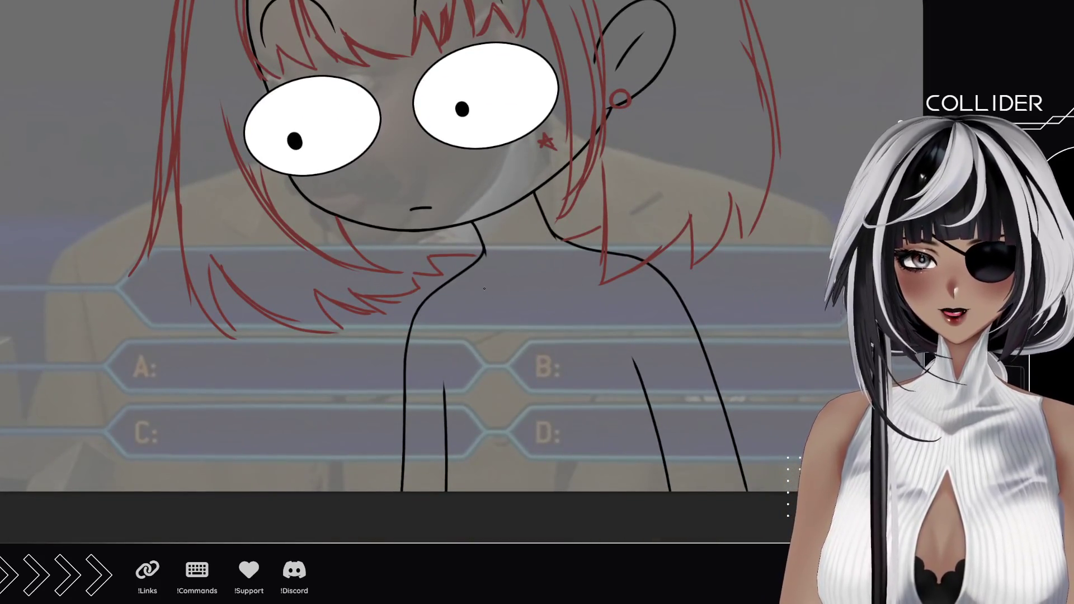
Sketch a red V collar below the neck with a hanging ribbon tie.
mouse_move(468, 260)
left_mouse_down()
mouse_move(520, 322)
mouse_move(560, 235)
mouse_move(597, 239)
mouse_move(565, 244)
left_mouse_up()
left_click_drag(478, 246, 416, 299)
left_click_drag(453, 259, 420, 289)
mouse_move(476, 376)
left_mouse_down()
mouse_move(419, 302)
mouse_move(481, 378)
mouse_move(520, 327)
left_mouse_up()
mouse_move(486, 371)
left_mouse_down()
mouse_move(512, 336)
mouse_move(587, 374)
mouse_move(629, 282)
mouse_move(604, 330)
left_mouse_up()
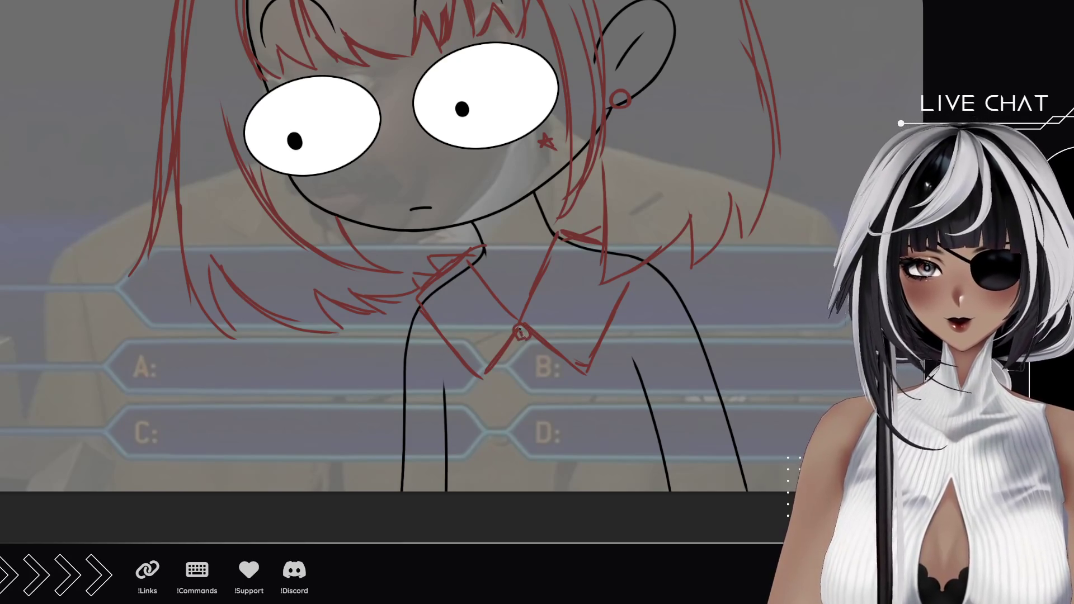
mouse_move(519, 331)
left_mouse_down()
mouse_move(486, 400)
mouse_move(506, 403)
mouse_move(512, 383)
mouse_move(565, 388)
mouse_move(572, 400)
mouse_move(493, 400)
mouse_move(525, 467)
mouse_move(518, 355)
mouse_move(550, 476)
mouse_move(535, 379)
mouse_move(540, 465)
mouse_move(532, 415)
left_mouse_up()
key("ctrl+z")
Outline the right shoulder and sleeve and the left arm's sleeve edges.
mouse_move(651, 266)
left_mouse_down()
mouse_move(627, 313)
mouse_move(620, 294)
left_mouse_up()
mouse_move(663, 261)
left_mouse_down()
mouse_move(743, 360)
mouse_move(646, 418)
mouse_move(628, 359)
left_mouse_up()
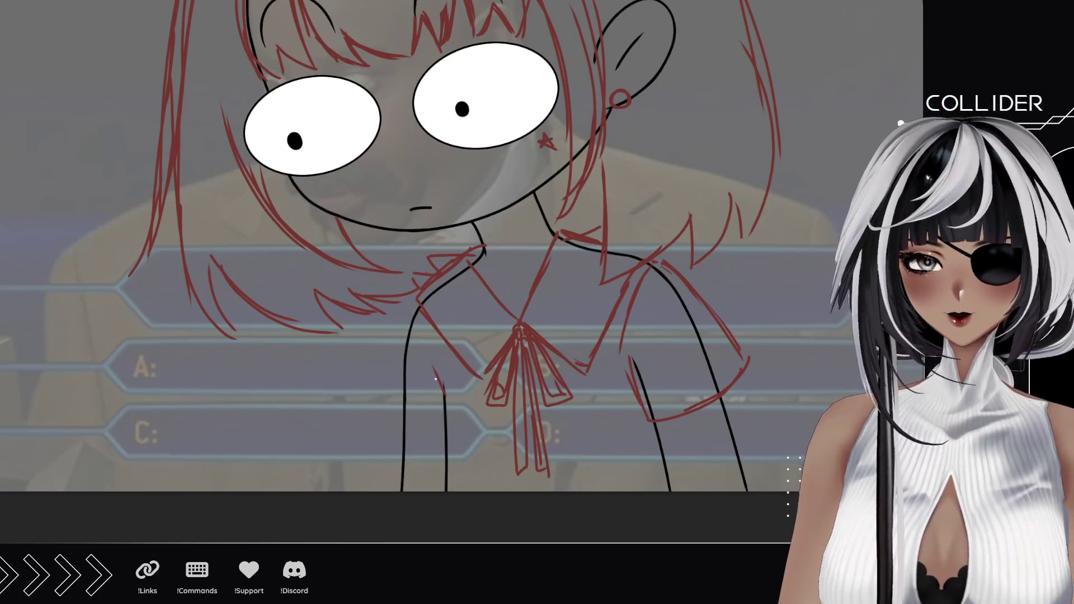
left_click_drag(445, 418, 424, 367)
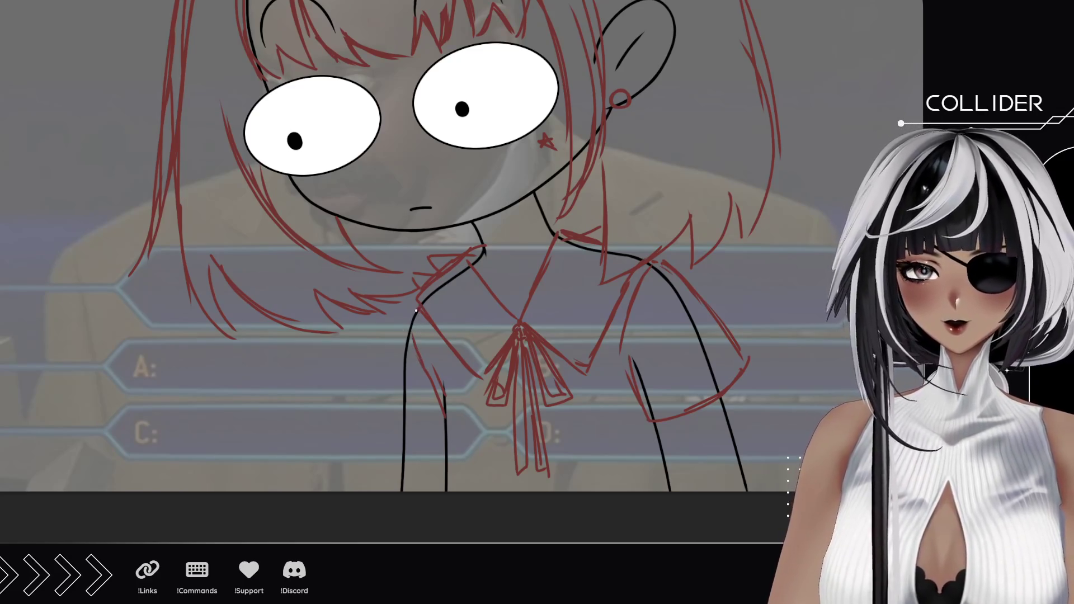
mouse_move(416, 307)
left_mouse_down()
mouse_move(368, 415)
mouse_move(422, 468)
left_mouse_up()
key("ctrl+z")
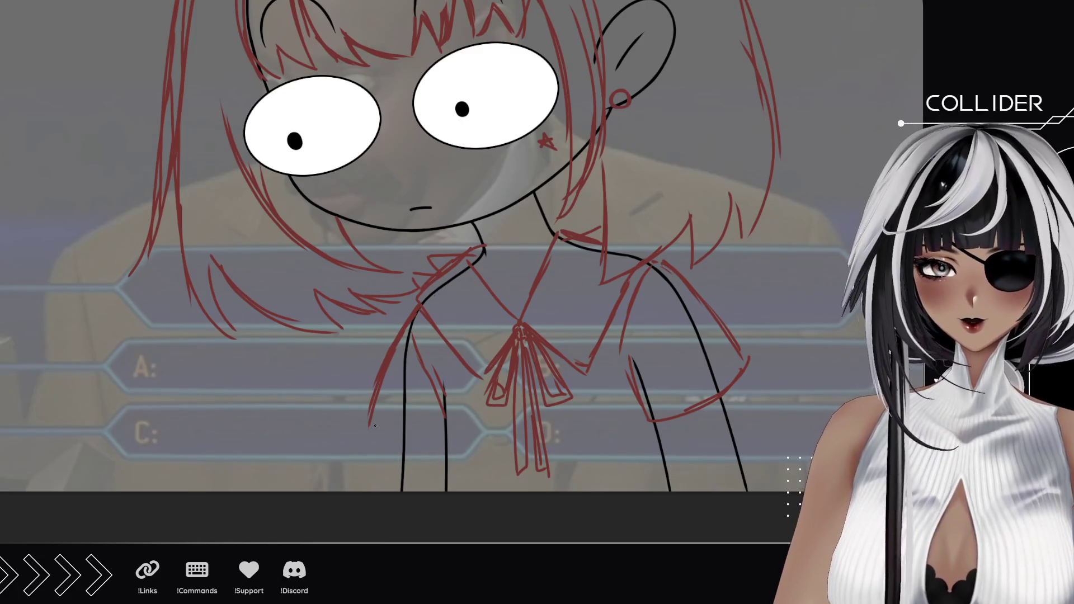
left_click_drag(368, 420, 442, 454)
left_click_drag(440, 406, 443, 492)
mouse_move(491, 250)
left_mouse_down()
mouse_move(509, 358)
mouse_move(494, 299)
left_mouse_up()
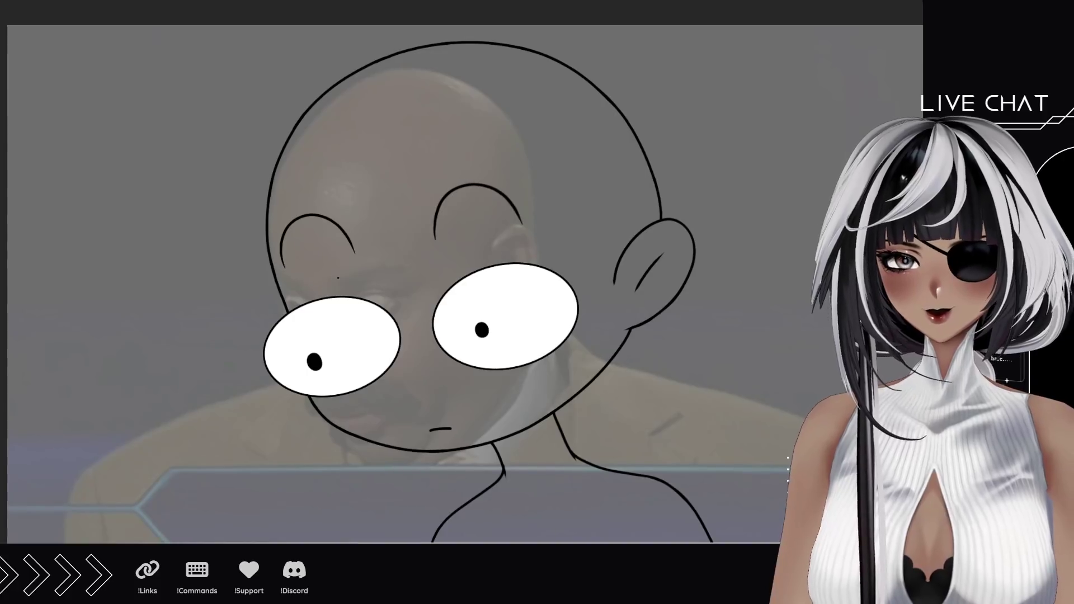
Draw red scar strokes from the skull top across the forehead toward the eyes.
left_click_drag(328, 229, 407, 307)
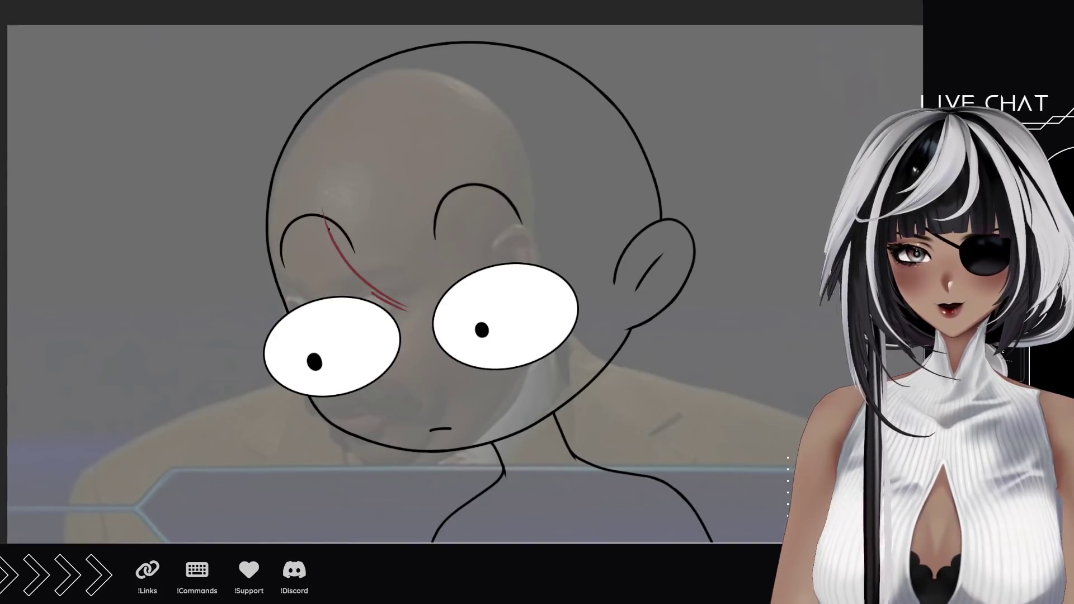
left_click_drag(324, 190, 372, 294)
left_click_drag(327, 96, 316, 215)
mouse_move(356, 274)
left_mouse_down()
mouse_move(456, 319)
mouse_move(419, 279)
mouse_move(450, 292)
mouse_move(431, 260)
mouse_move(475, 269)
mouse_move(423, 228)
mouse_move(440, 143)
mouse_move(421, 100)
left_mouse_up()
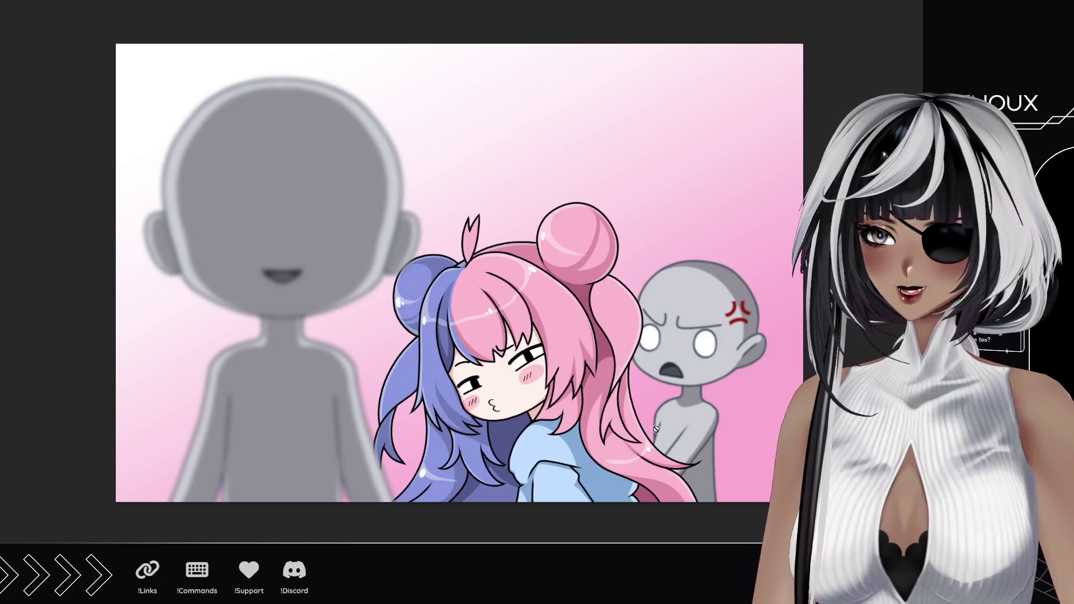
Pan the view slightly upward to look over the finished illustration.
left_click_drag(651, 425, 647, 410)
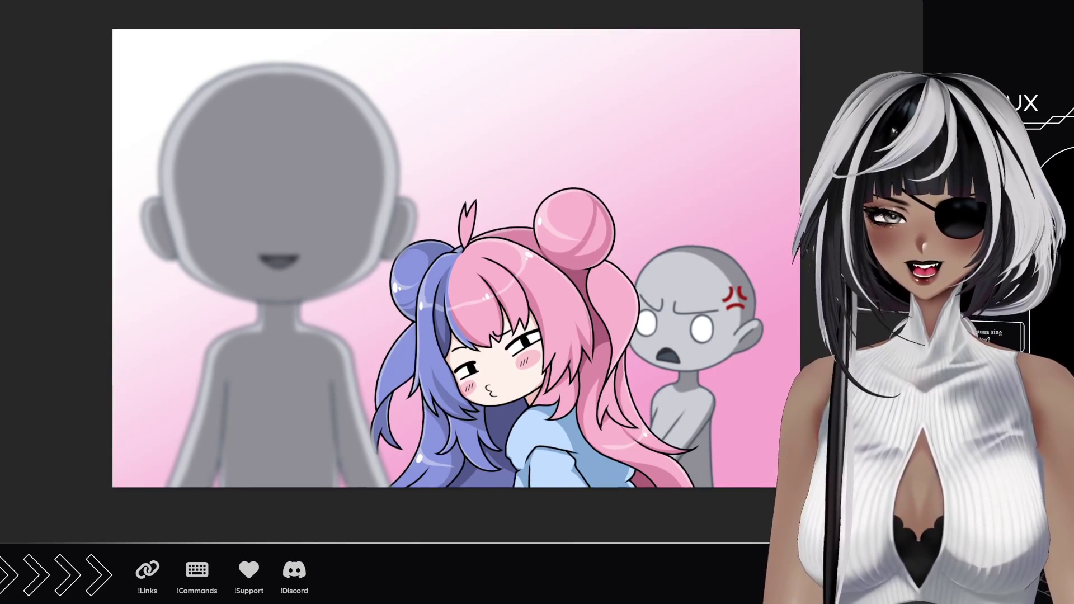
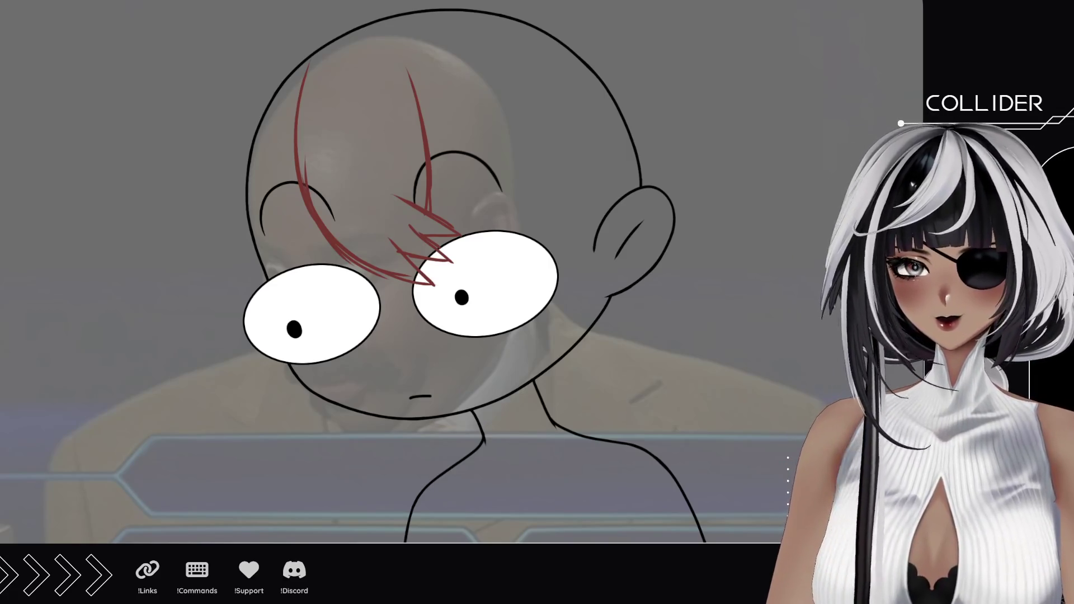
Sketch red hair strands down the forehead and curving across the left forehead.
left_click_drag(295, 143, 293, 239)
left_click_drag(305, 166, 296, 260)
left_click_drag(290, 157, 305, 280)
left_click_drag(240, 187, 308, 286)
left_click_drag(241, 216, 310, 290)
mouse_move(231, 161)
left_mouse_down()
mouse_move(241, 216)
mouse_move(291, 283)
left_mouse_up()
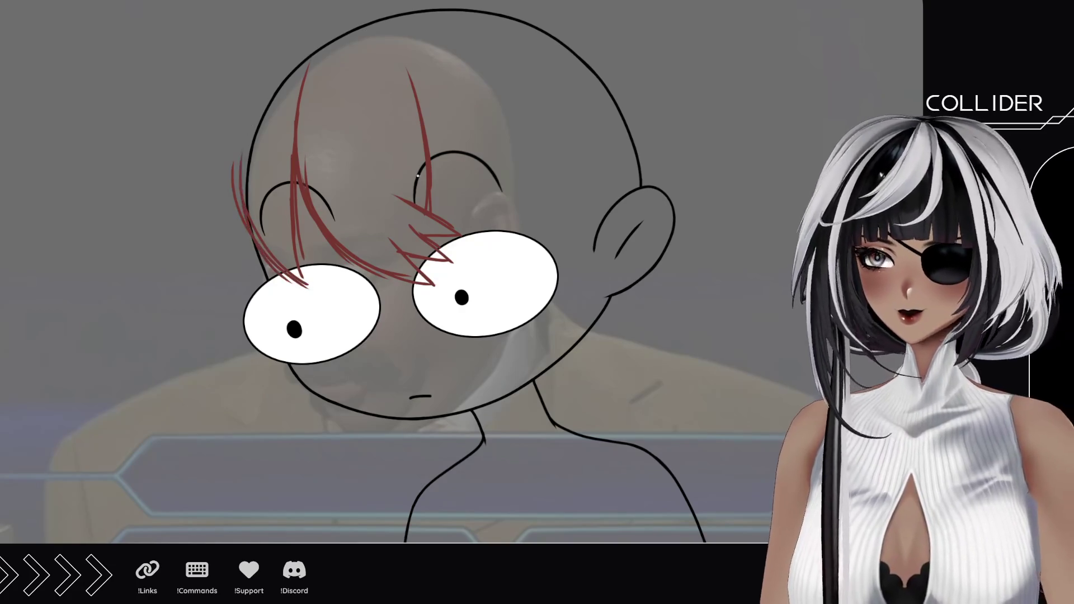
Sweep red hair strands down over and beside the right eye.
left_click_drag(425, 113, 525, 241)
left_click_drag(440, 139, 534, 244)
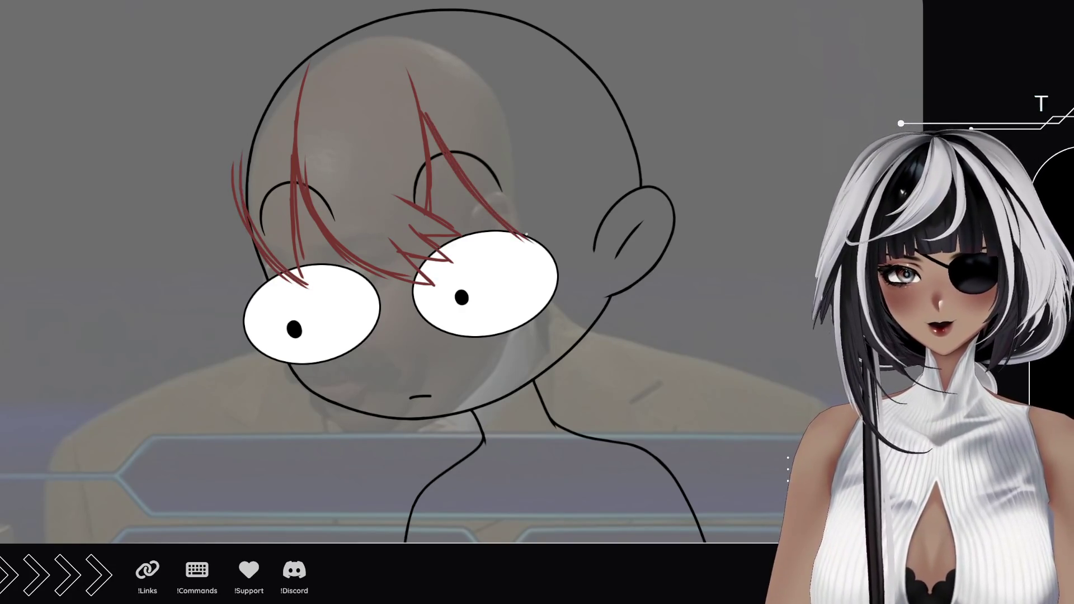
left_click_drag(497, 152, 538, 239)
left_click_drag(486, 119, 537, 238)
left_click_drag(506, 171, 570, 235)
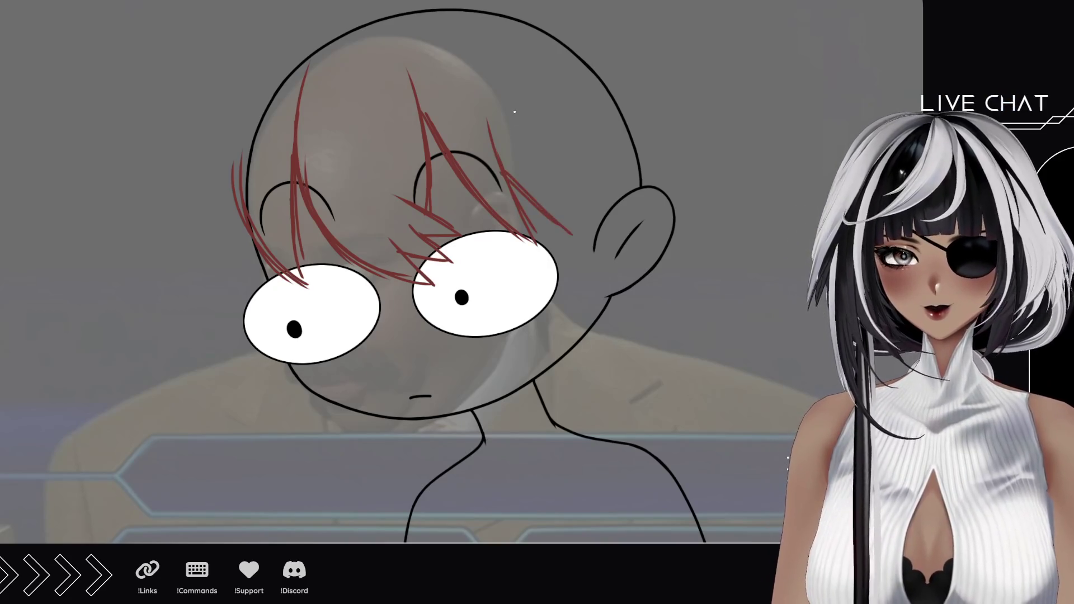
left_click_drag(492, 49, 555, 250)
left_click_drag(538, 137, 558, 309)
left_click_drag(553, 175, 565, 293)
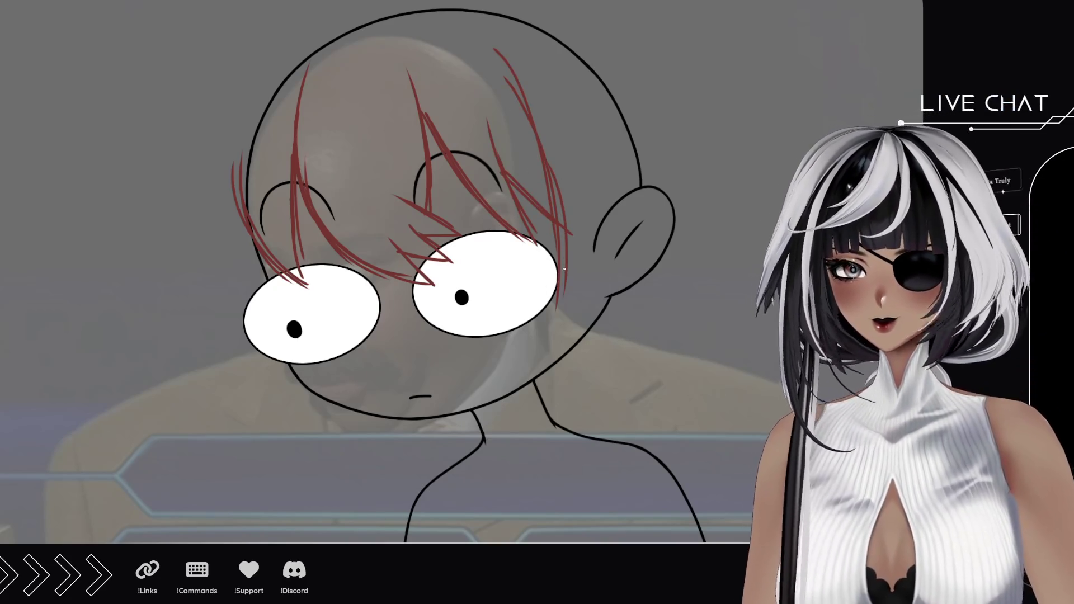
Draw zigzag hair on the head's right side and an earring below the right ear.
mouse_move(587, 256)
left_mouse_down()
mouse_move(557, 305)
mouse_move(573, 332)
left_mouse_up()
left_click_drag(621, 251, 576, 336)
left_click_drag(622, 157, 601, 319)
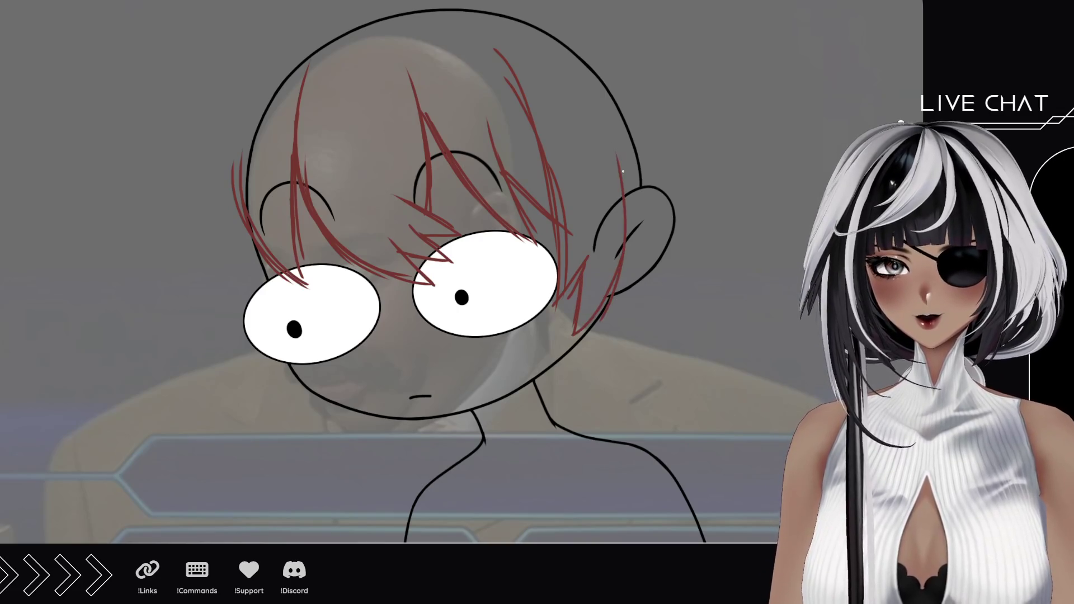
left_click_drag(602, 89, 638, 260)
left_click_drag(619, 143, 641, 190)
left_click_drag(576, 87, 618, 145)
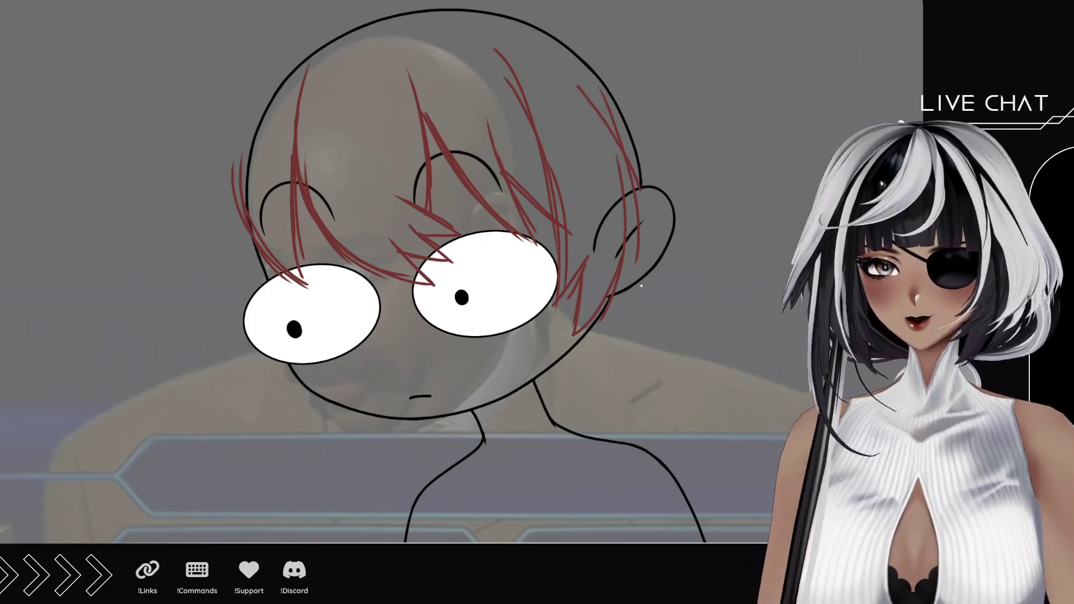
mouse_move(629, 277)
left_mouse_down()
mouse_move(643, 300)
mouse_move(652, 291)
mouse_move(643, 302)
mouse_move(721, 234)
left_mouse_up()
Add hair strands beside the left eye and down the head's left side, undoing one stray stroke.
left_click_drag(338, 184, 348, 246)
key("ctrl+z")
key("ctrl+z")
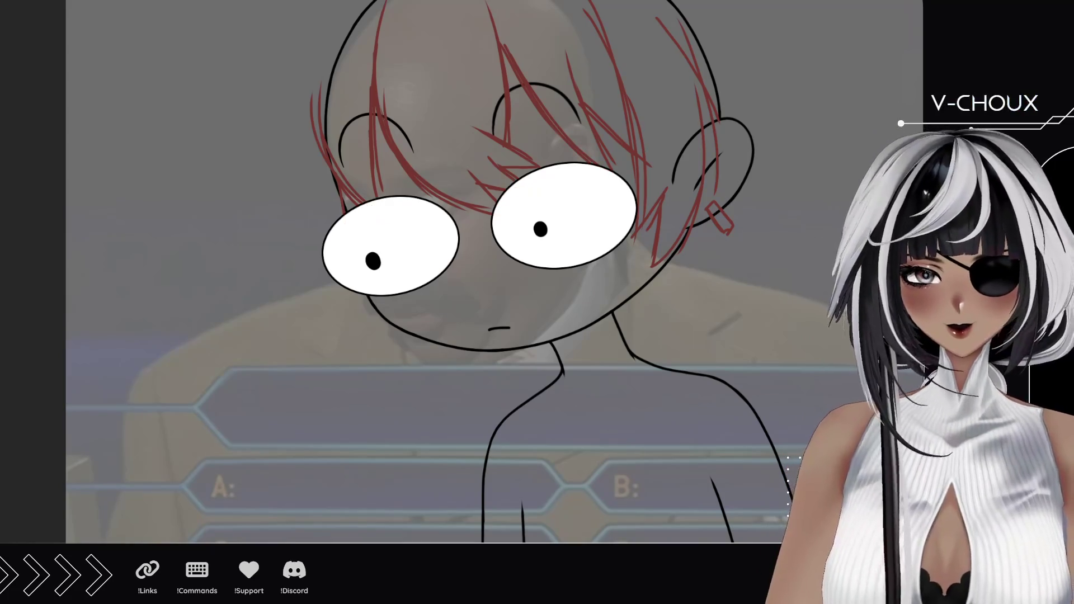
left_click_drag(349, 290, 356, 312)
left_click_drag(322, 266, 354, 308)
left_click_drag(317, 259, 347, 299)
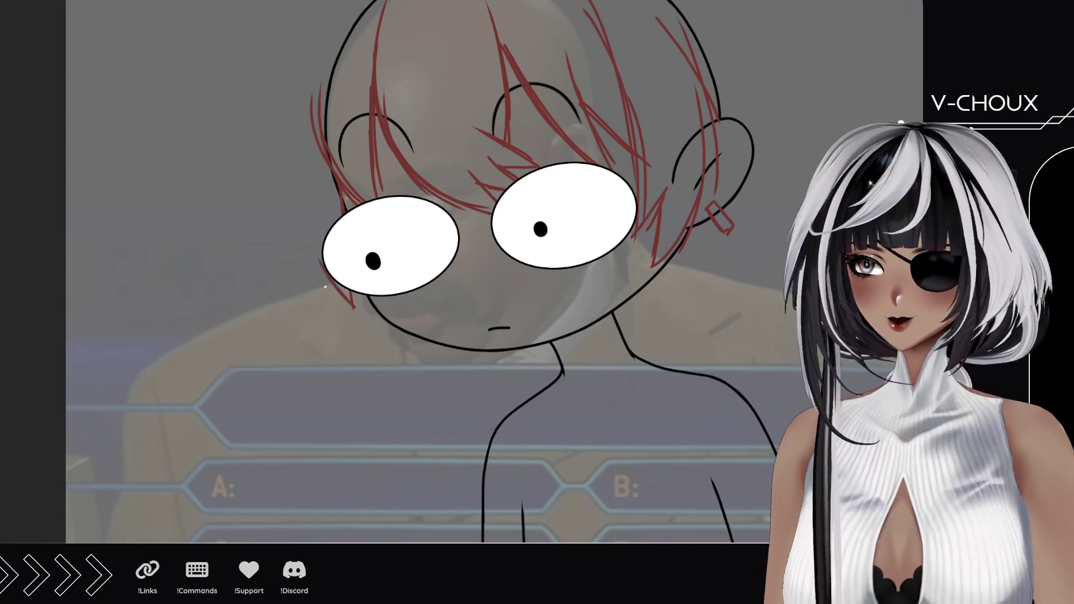
left_click_drag(326, 263, 291, 321)
mouse_move(295, 185)
left_mouse_down()
mouse_move(292, 314)
mouse_move(287, 184)
left_mouse_up()
left_click_drag(287, 184, 293, 313)
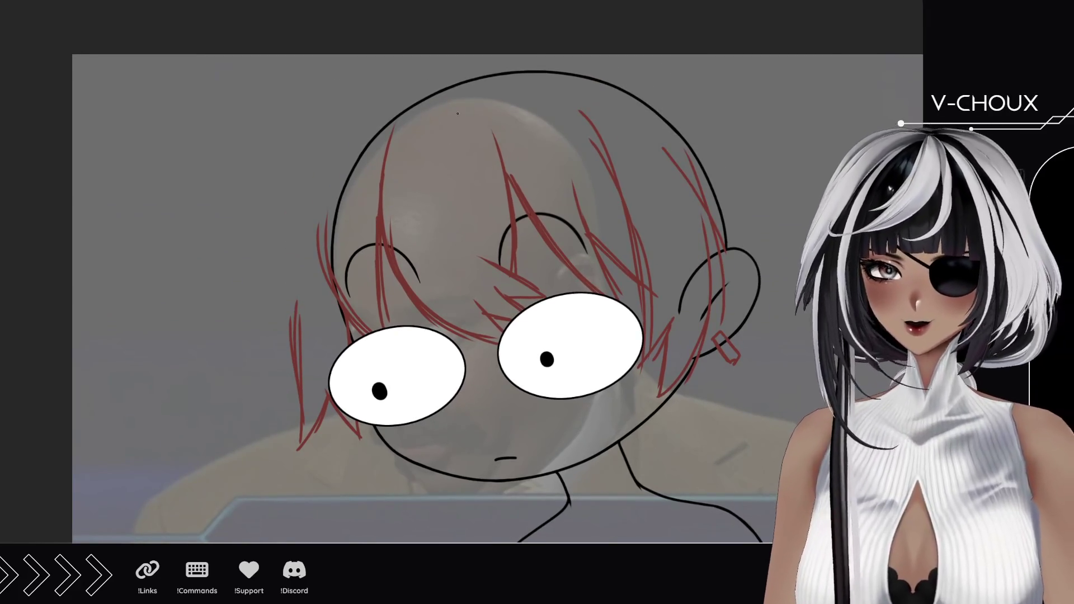
Draw strands from the crown across the upper-left of the head, undoing the last one.
mouse_move(468, 59)
left_mouse_down()
mouse_move(482, 107)
mouse_move(423, 226)
left_mouse_up()
mouse_move(463, 184)
left_mouse_down()
mouse_move(394, 253)
mouse_move(409, 204)
left_mouse_up()
left_click_drag(406, 207, 351, 226)
left_click_drag(368, 215, 337, 221)
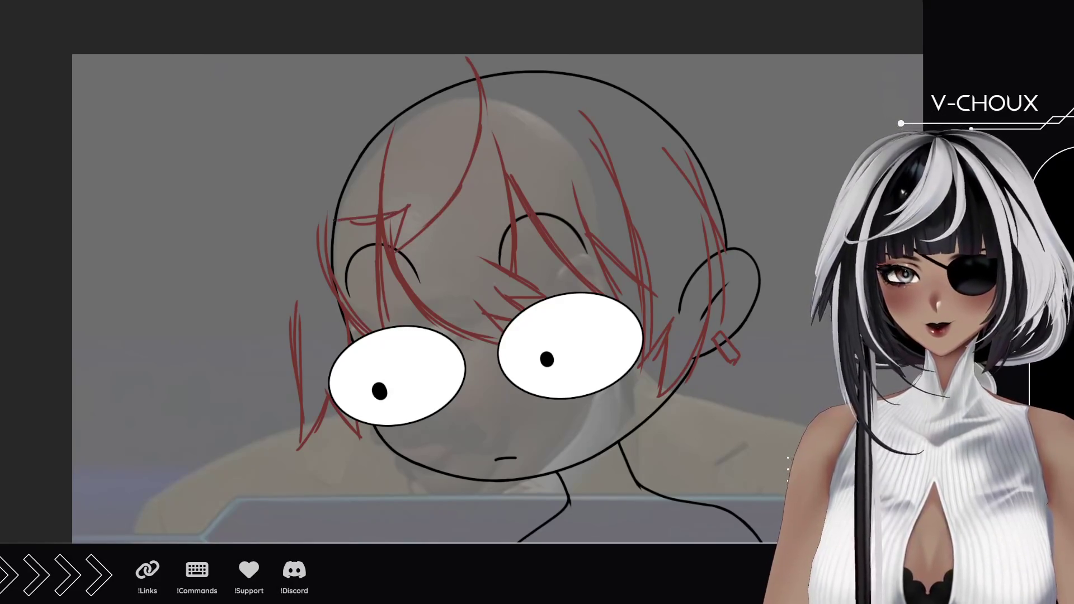
left_click_drag(428, 132, 333, 221)
mouse_move(364, 193)
left_mouse_down()
mouse_move(421, 125)
mouse_move(430, 73)
mouse_move(429, 105)
left_mouse_up()
key("ctrl+z")
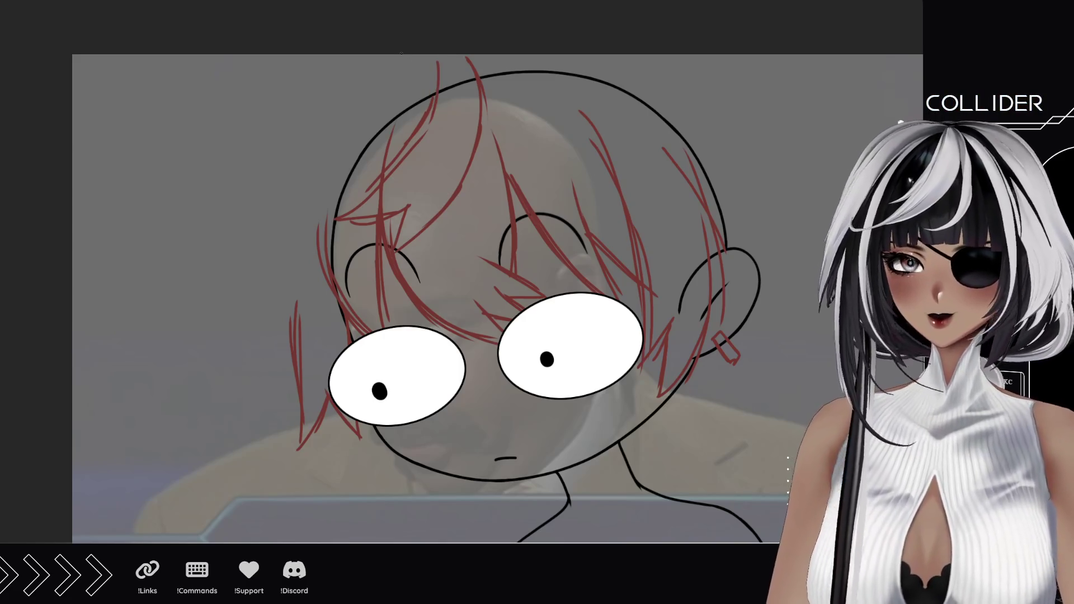
Sweep long red strands down the left side ending in zigzag tips.
left_click_drag(407, 55, 302, 107)
mouse_move(369, 54)
left_mouse_down()
mouse_move(305, 94)
mouse_move(267, 195)
left_mouse_up()
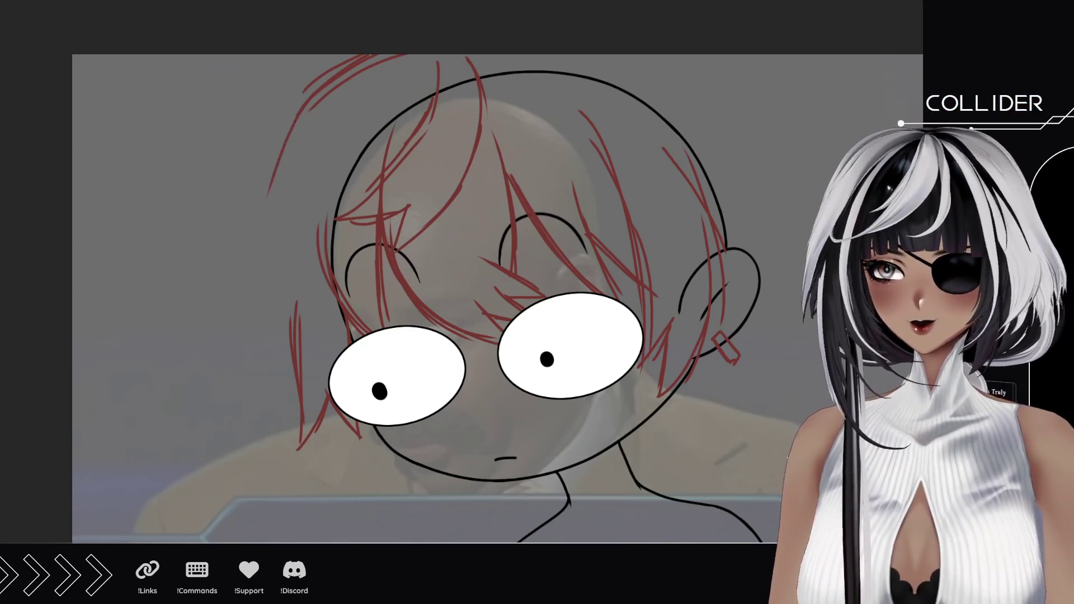
left_click_drag(290, 136, 259, 247)
left_click_drag(327, 86, 218, 336)
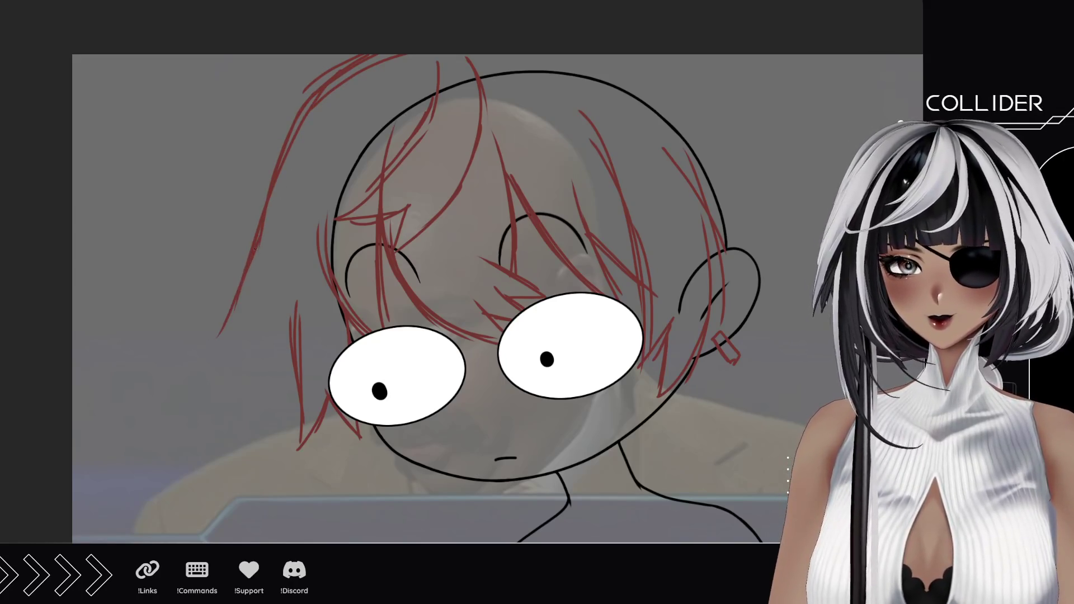
mouse_move(259, 235)
left_mouse_down()
mouse_move(229, 319)
mouse_move(195, 359)
left_mouse_up()
mouse_move(239, 302)
left_mouse_down()
mouse_move(205, 358)
mouse_move(283, 323)
mouse_move(280, 371)
left_mouse_up()
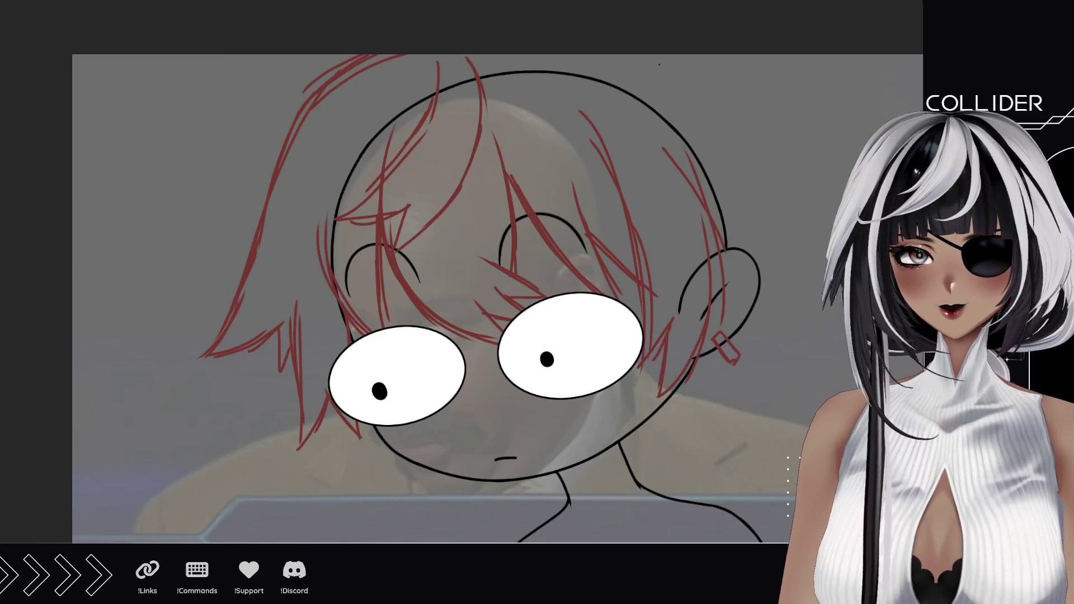
Add spiky red hair flaring out at the upper right of the head.
mouse_move(699, 54)
left_mouse_down()
mouse_move(783, 117)
mouse_move(768, 103)
mouse_move(789, 133)
left_mouse_up()
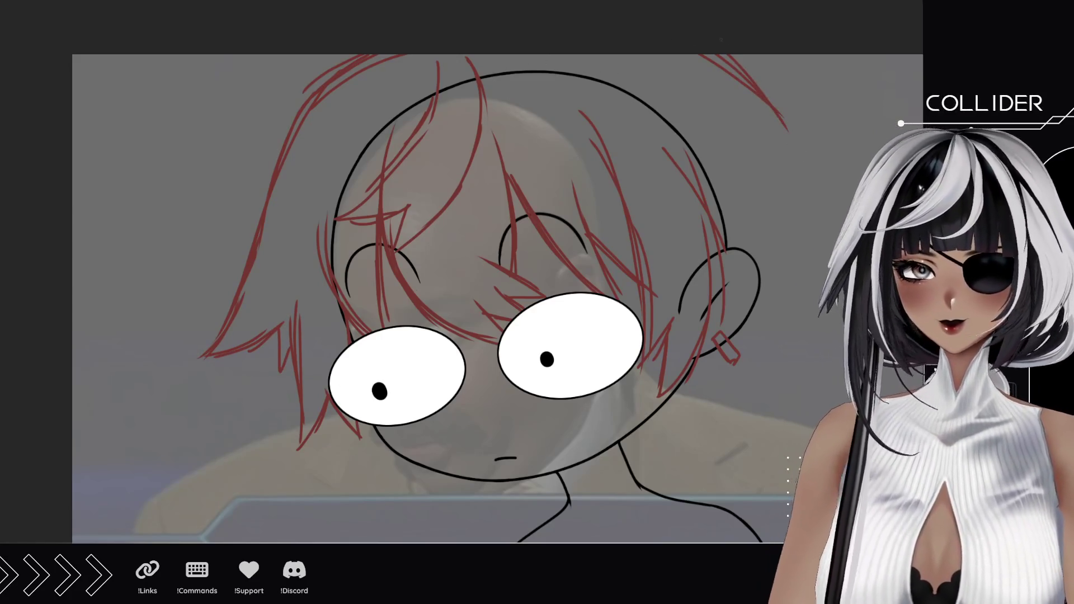
left_click_drag(727, 55, 805, 138)
left_click_drag(764, 102, 853, 173)
mouse_move(772, 151)
left_mouse_down()
mouse_move(850, 170)
mouse_move(806, 213)
mouse_move(736, 229)
left_mouse_up()
Extend hair strands around and below the right ear.
mouse_move(774, 310)
left_mouse_down()
mouse_move(767, 249)
mouse_move(770, 341)
left_mouse_up()
mouse_move(788, 242)
left_mouse_down()
mouse_move(744, 356)
mouse_move(686, 415)
left_mouse_up()
left_click_drag(708, 371, 677, 441)
left_click_drag(679, 410, 648, 450)
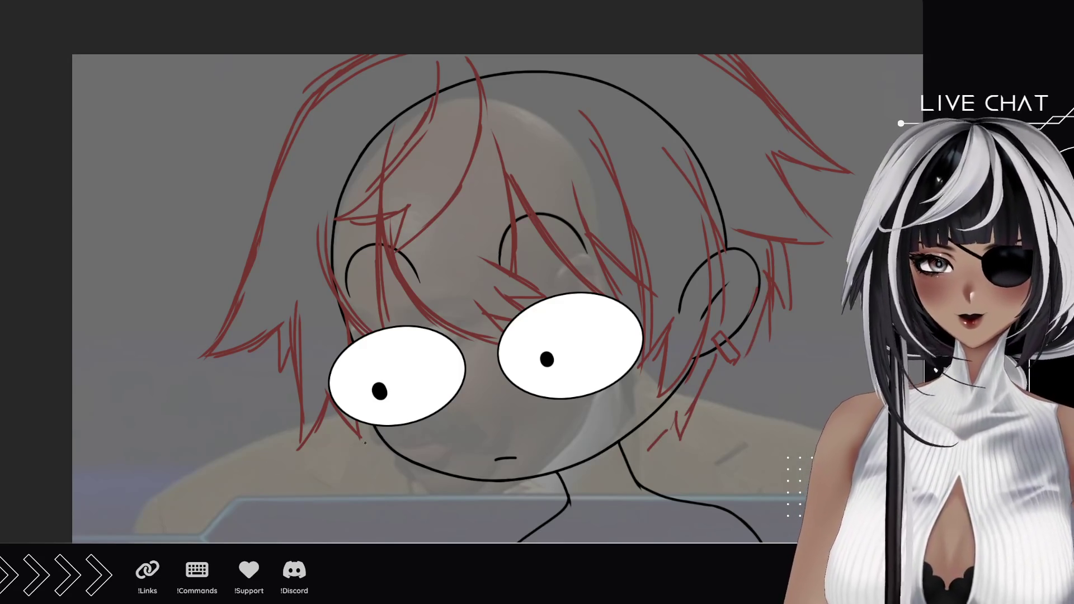
Add strands at the lower-left face, redoing them once, and a red dot below the mouth.
left_click_drag(361, 424, 400, 478)
mouse_move(330, 407)
left_mouse_down()
mouse_move(394, 477)
mouse_move(383, 469)
left_mouse_up()
left_click_drag(381, 459, 392, 470)
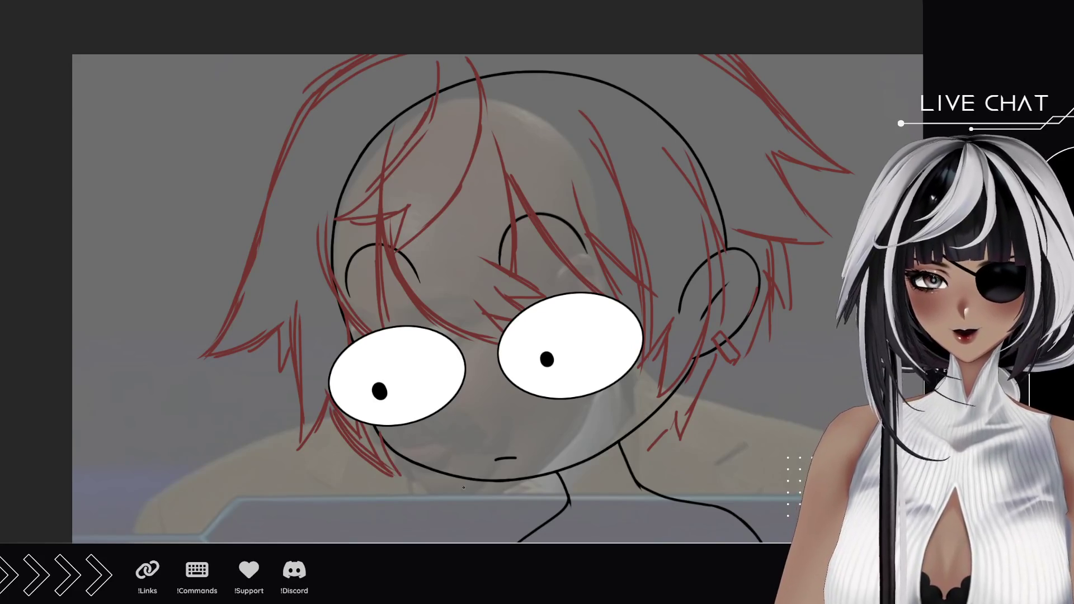
key("ctrl+z")
key("ctrl+z")
key("ctrl+z")
left_click_drag(328, 404, 373, 449)
left_click_drag(368, 425, 380, 458)
left_click(502, 472)
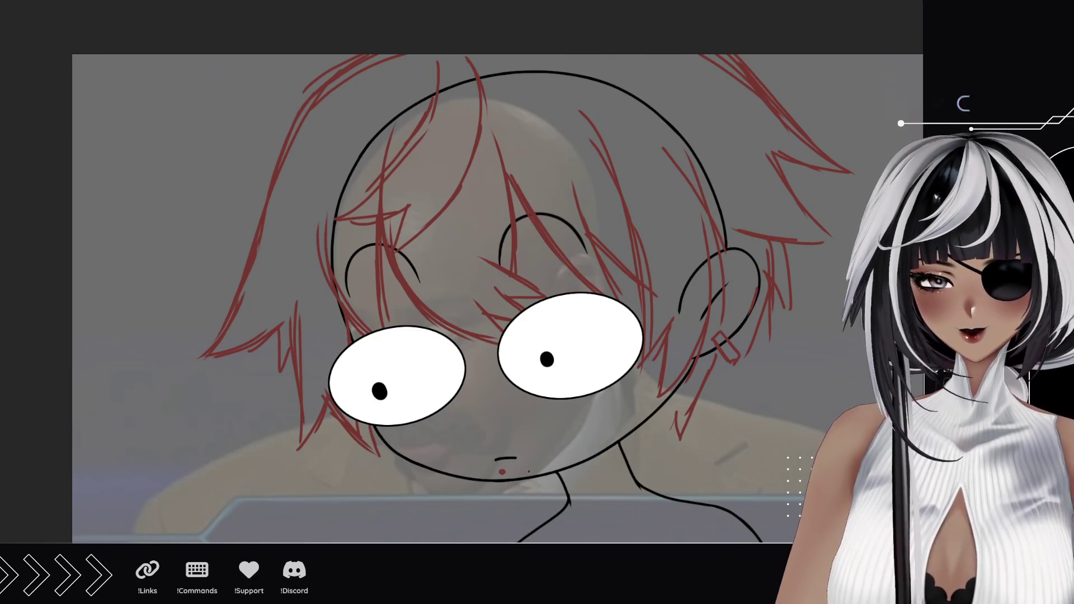
Pan the canvas down past the lower face to reveal the shoulders and body.
left_click_drag(527, 466, 479, 379)
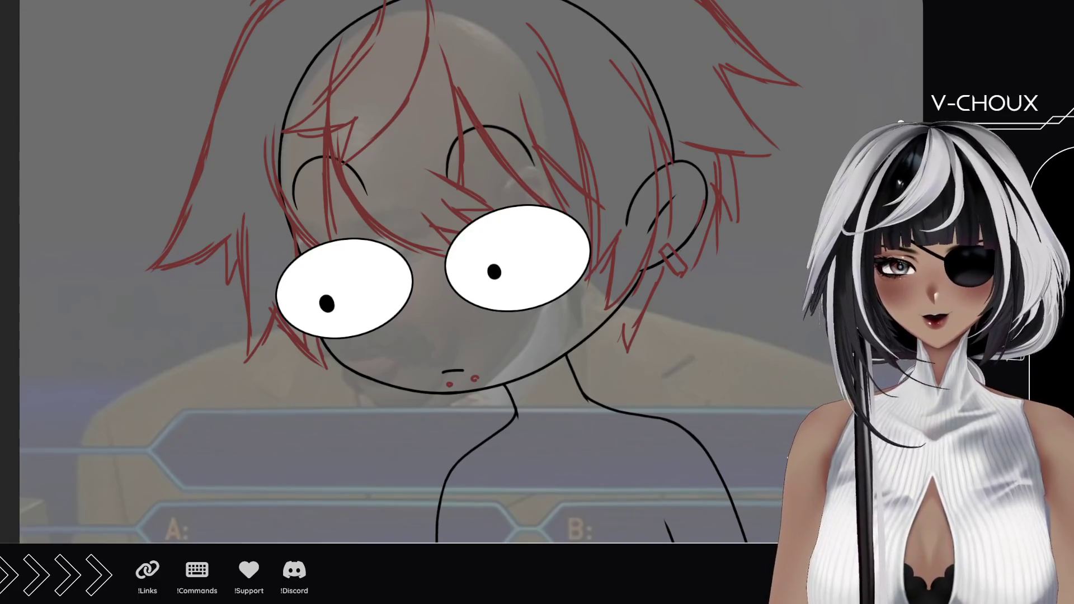
left_click_drag(592, 486, 584, 342)
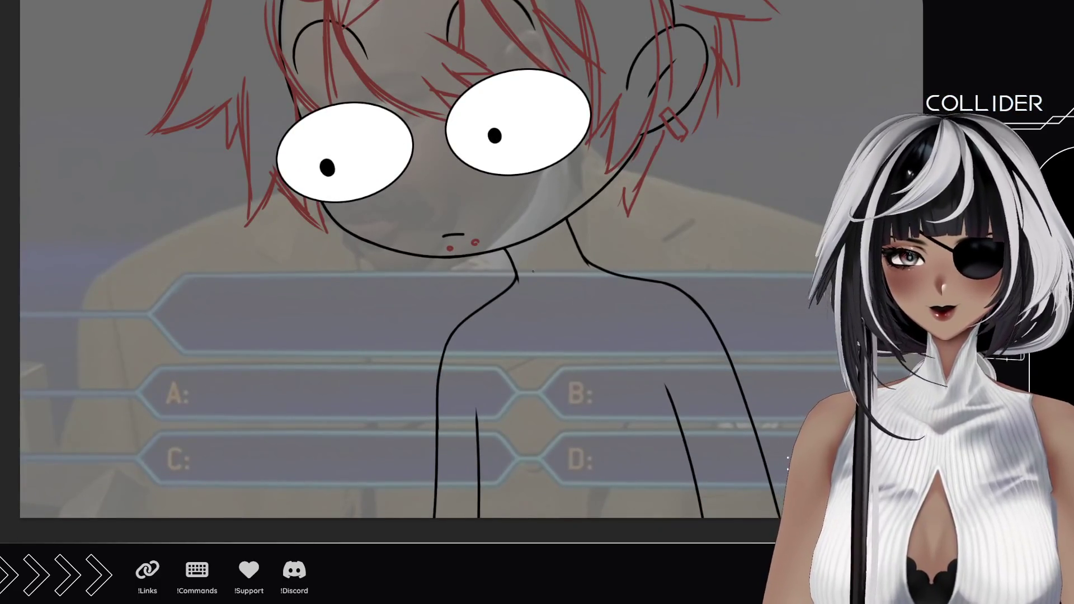
Sketch red lines from the neck, along the right shoulder and down the right arm.
left_click_drag(516, 280, 407, 352)
left_click_drag(598, 266, 730, 292)
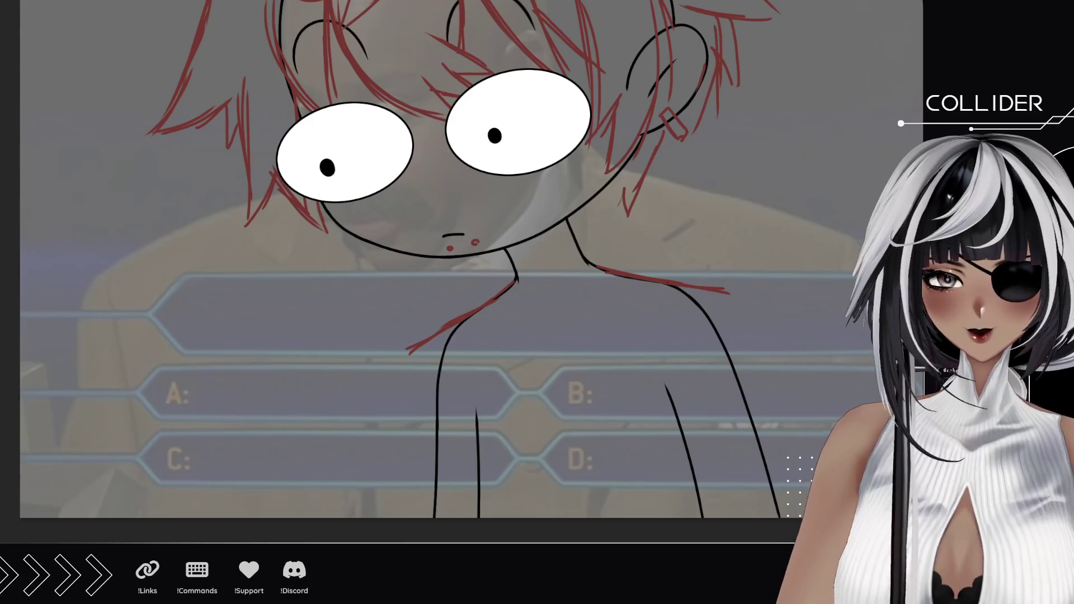
left_click_drag(666, 283, 665, 434)
mouse_move(706, 300)
left_mouse_down()
mouse_move(669, 425)
mouse_move(680, 394)
left_mouse_up()
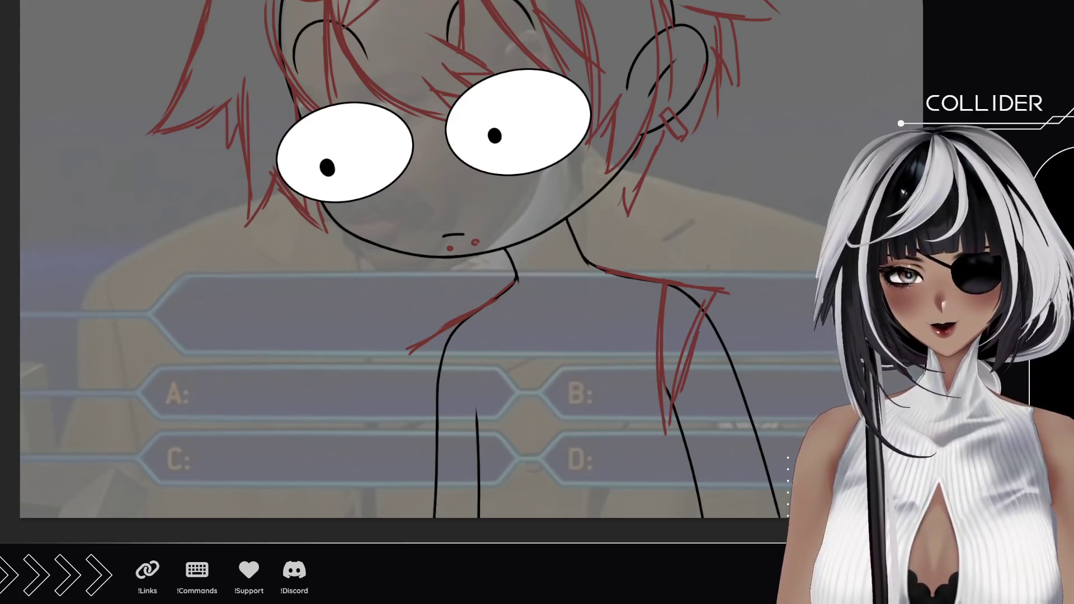
Sketch the left arm and collar lines, then switch to the browser's YouTube results.
left_click_drag(454, 327, 480, 420)
left_click_drag(458, 337, 496, 447)
mouse_move(413, 348)
left_mouse_down()
mouse_move(438, 398)
mouse_move(488, 454)
left_mouse_up()
left_click_drag(417, 358, 484, 473)
left_click_drag(474, 420, 476, 518)
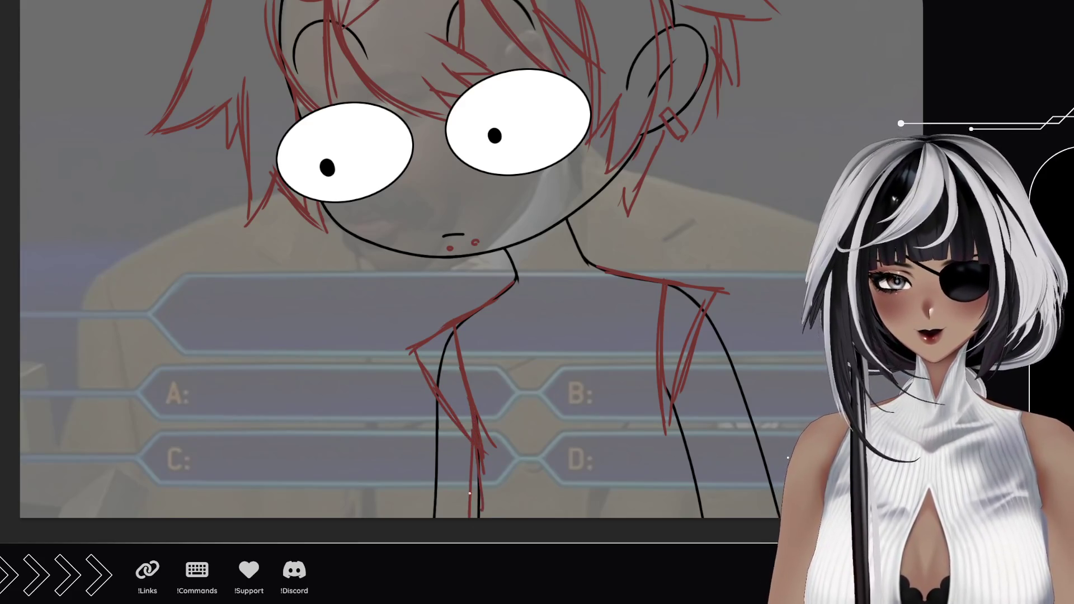
left_click_drag(471, 444, 468, 517)
mouse_move(509, 271)
left_mouse_down()
mouse_move(553, 384)
mouse_move(546, 319)
mouse_move(561, 289)
mouse_move(551, 304)
left_mouse_up()
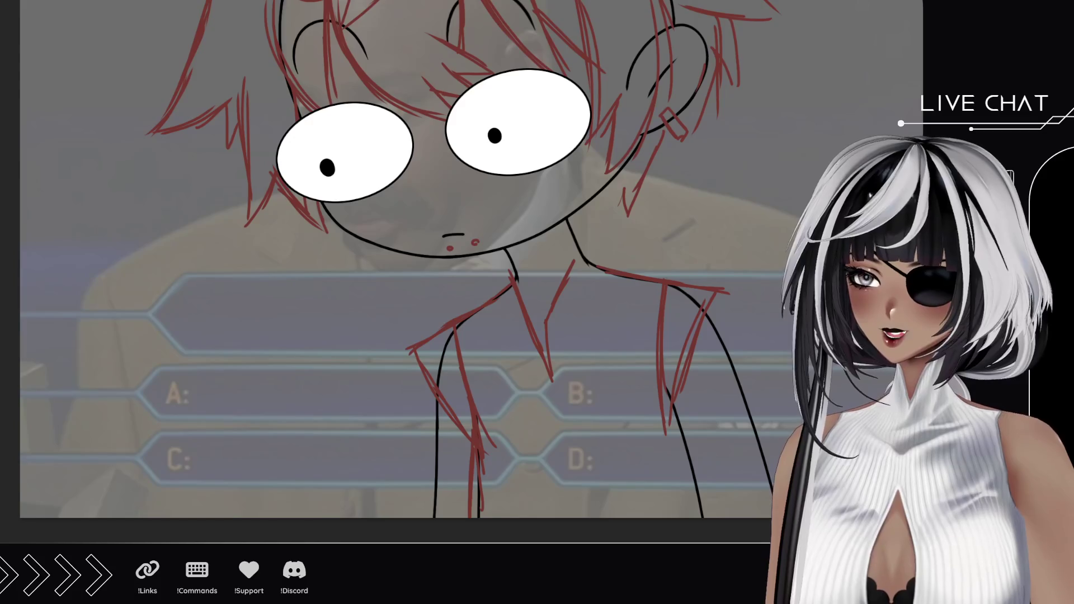
key("alt+Tab")
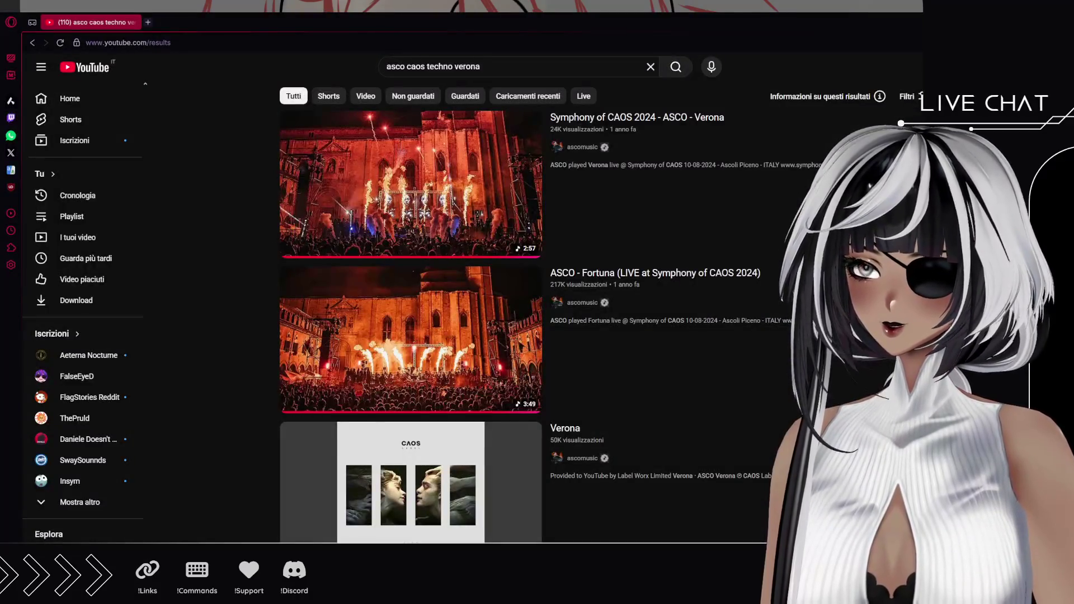